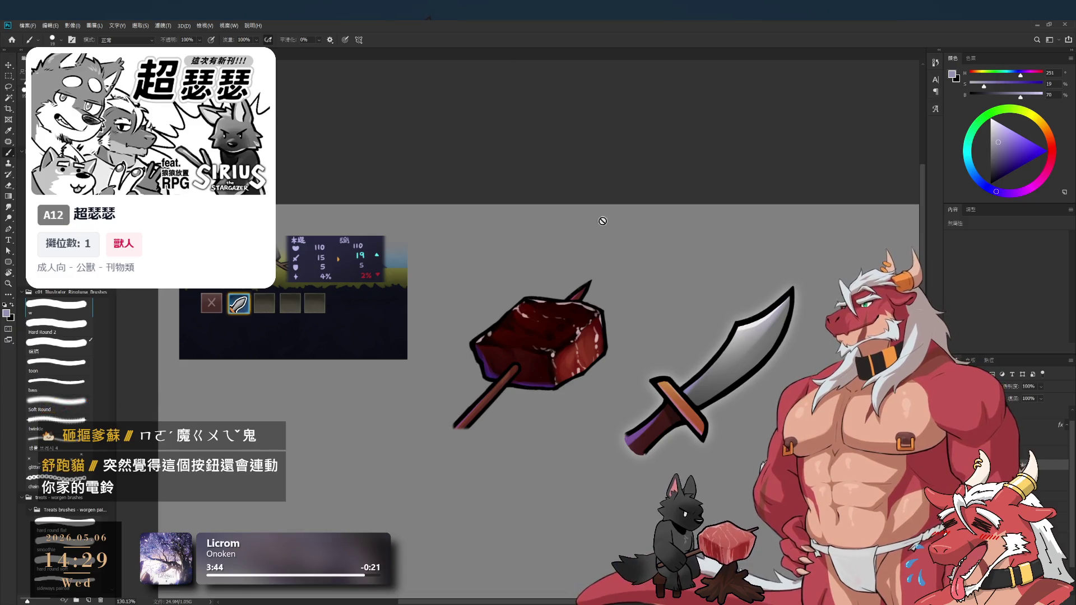
Pan across the meat and sword artwork and toggle a layer's selection
scroll(642, 335, "up", 5)
scroll(642, 335, "down", 3)
left_click_drag(520, 334, 693, 374)
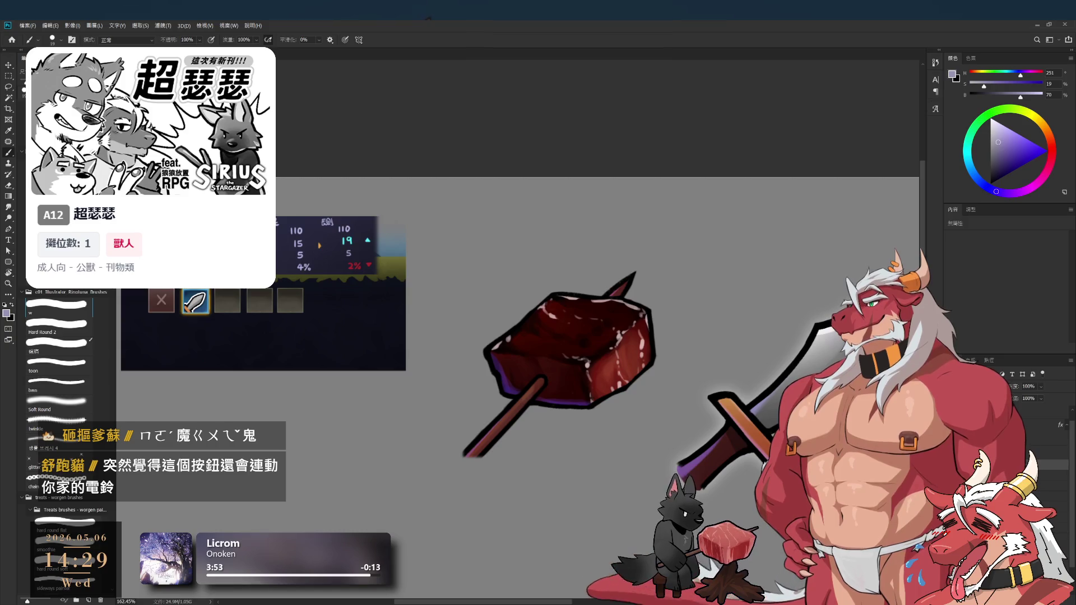
left_click(779, 389, "ctrl")
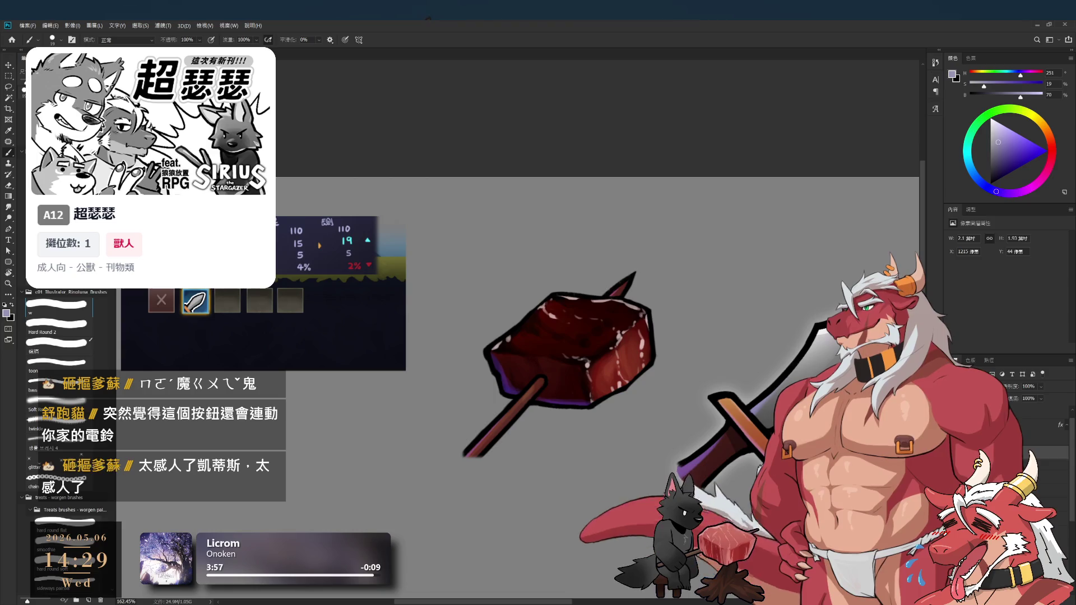
left_click(780, 388, "ctrl")
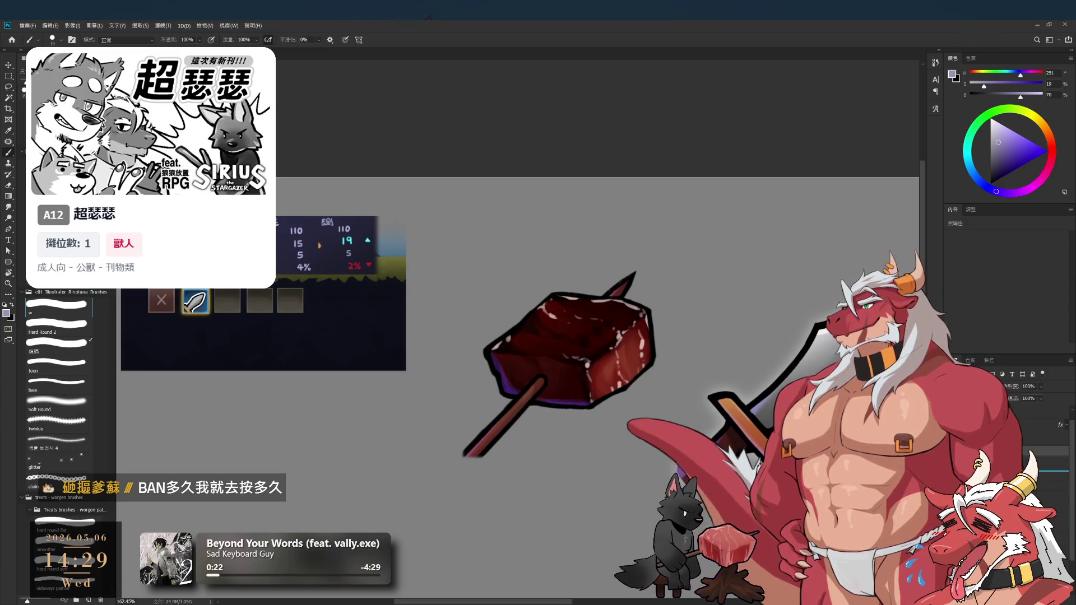
Paste the knife onto the meat skewer, nudge it into position and commit the placement
key("ctrl+v")
left_click_drag(600, 363, 603, 363)
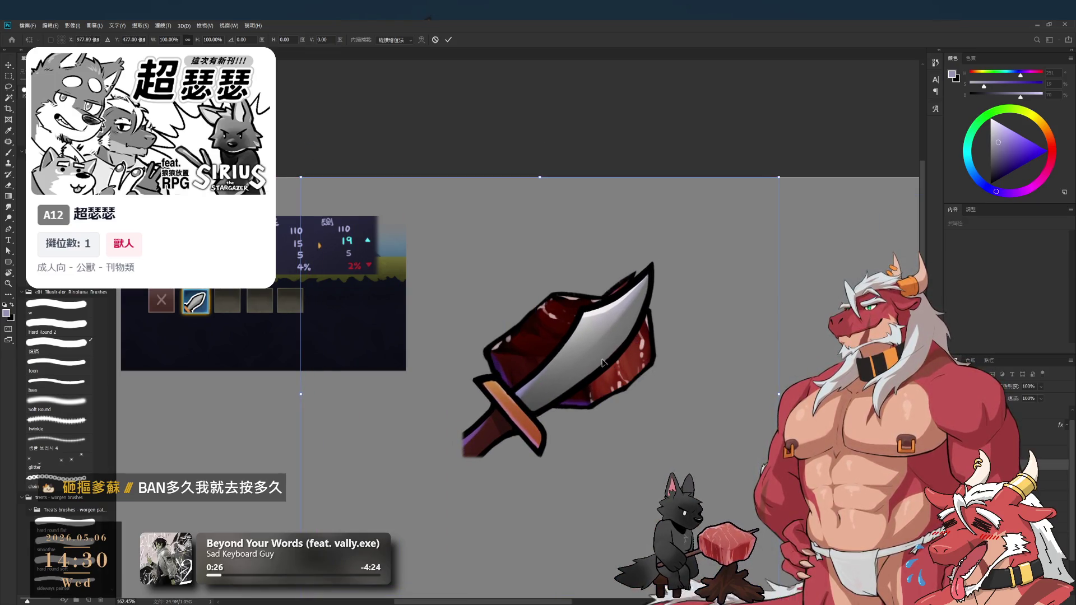
scroll(600, 366, "down", 3)
key("Return")
key("b")
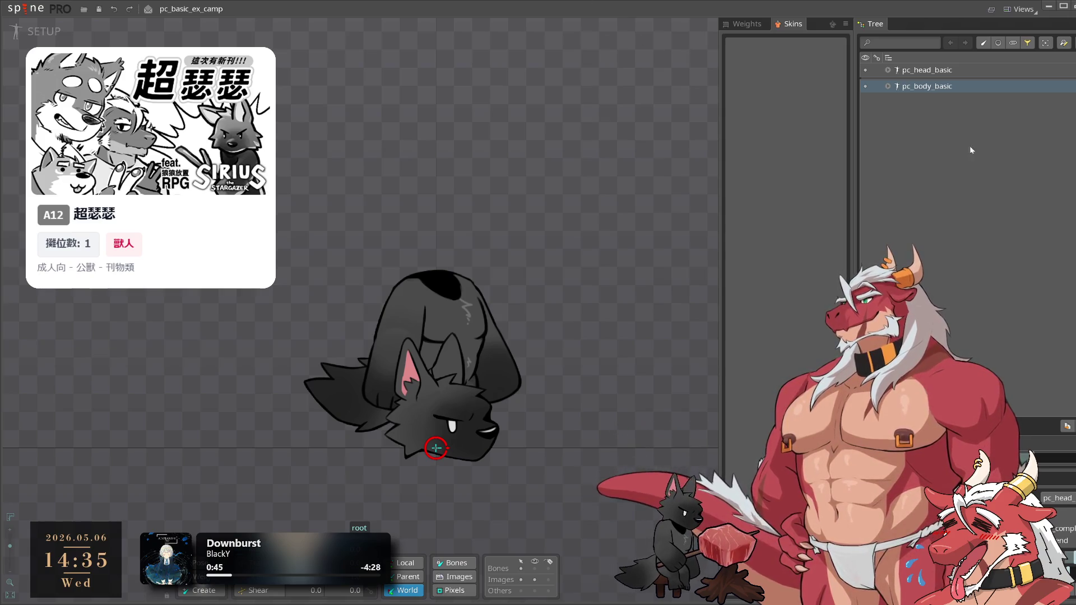
left_click(888, 86)
left_click(864, 87)
left_click(864, 87)
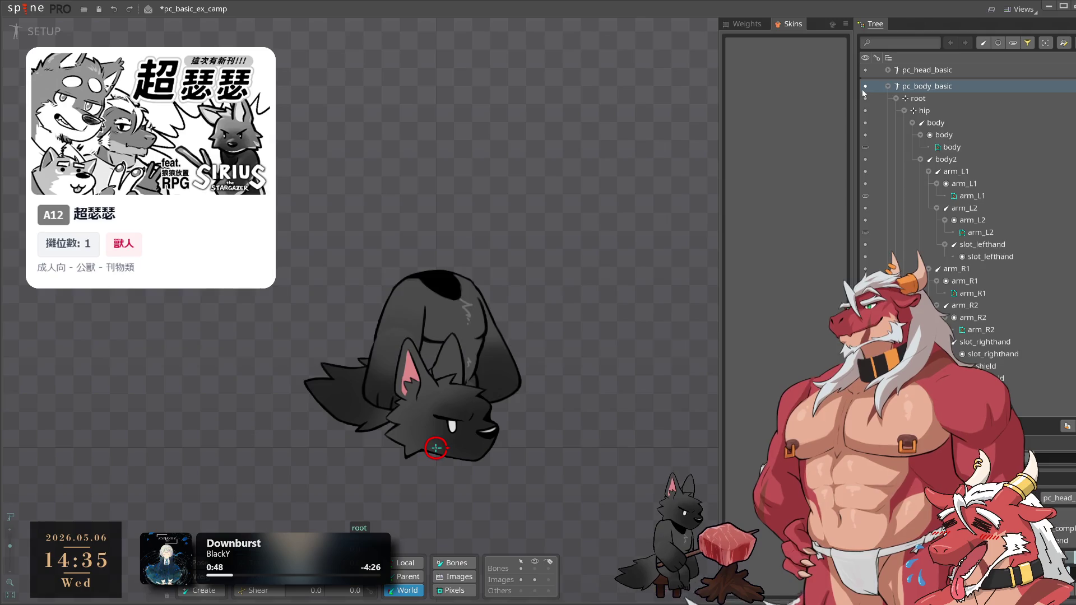
left_click(865, 71)
left_click(866, 72)
left_click(888, 85)
left_click(888, 86)
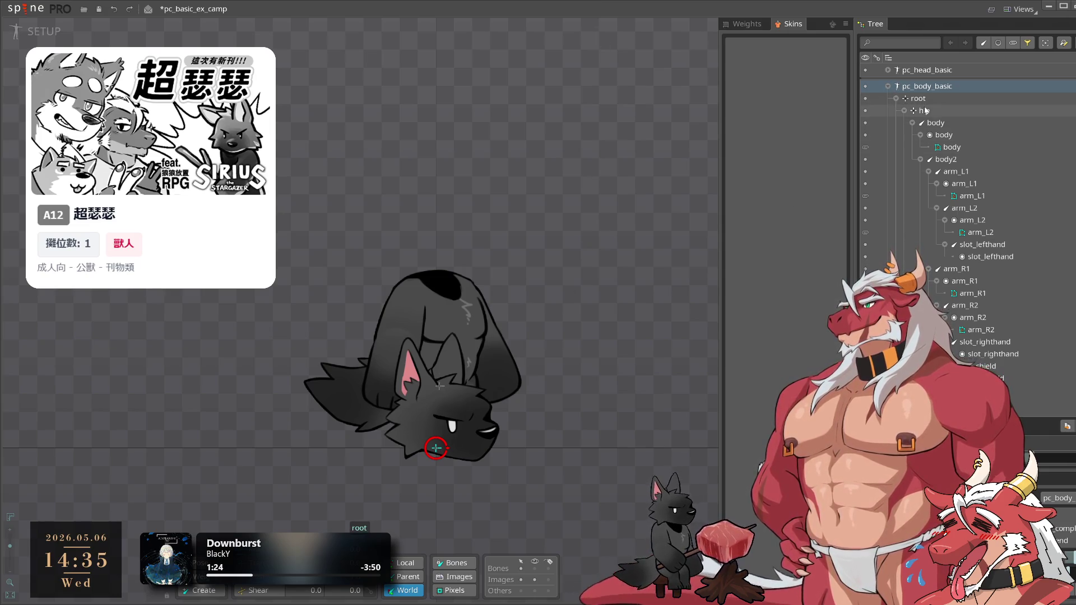
left_click(888, 69)
Move the head bone and the slot_head slot from pc_head_basic under body2 in pc_body_basic
left_click(930, 95)
mouse_move(933, 97)
left_mouse_down()
mouse_move(961, 162)
mouse_move(961, 235)
mouse_move(953, 93)
mouse_move(955, 114)
left_mouse_up()
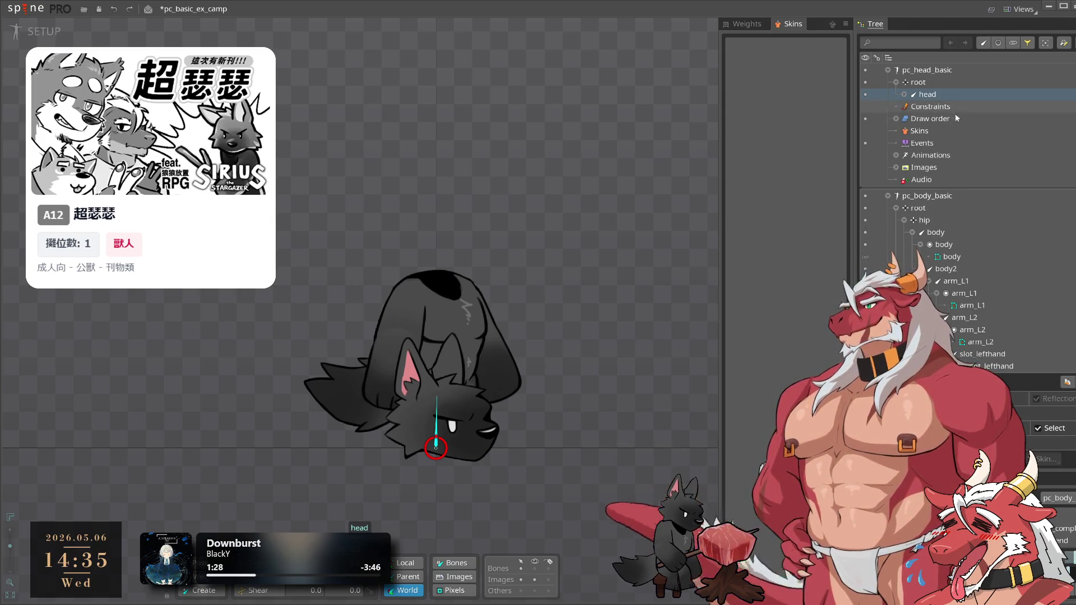
left_click(929, 280)
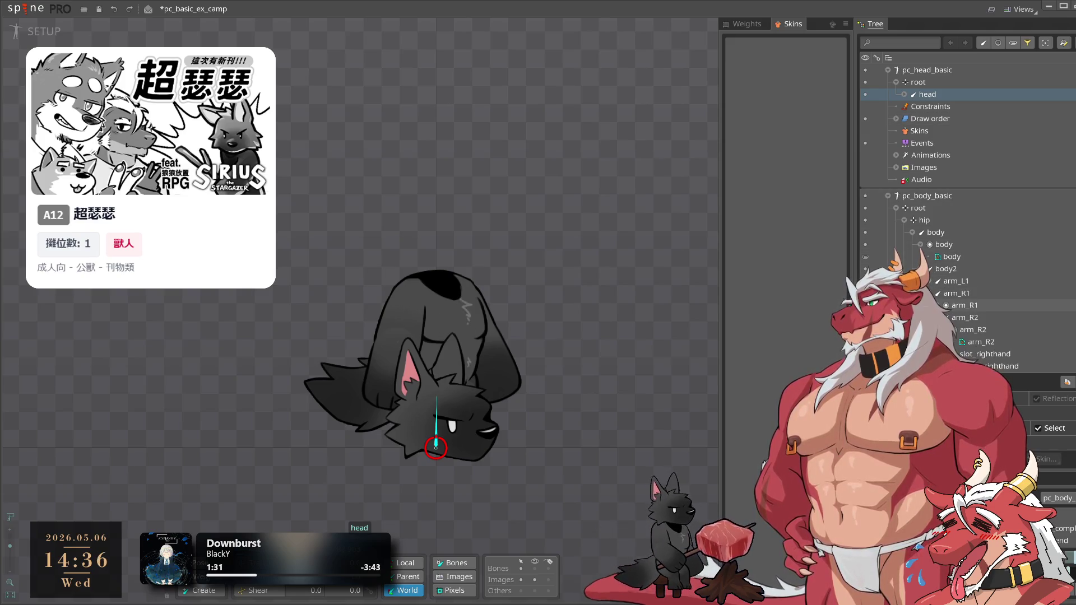
mouse_move(960, 306)
left_mouse_down()
mouse_move(975, 236)
mouse_move(968, 305)
left_mouse_up()
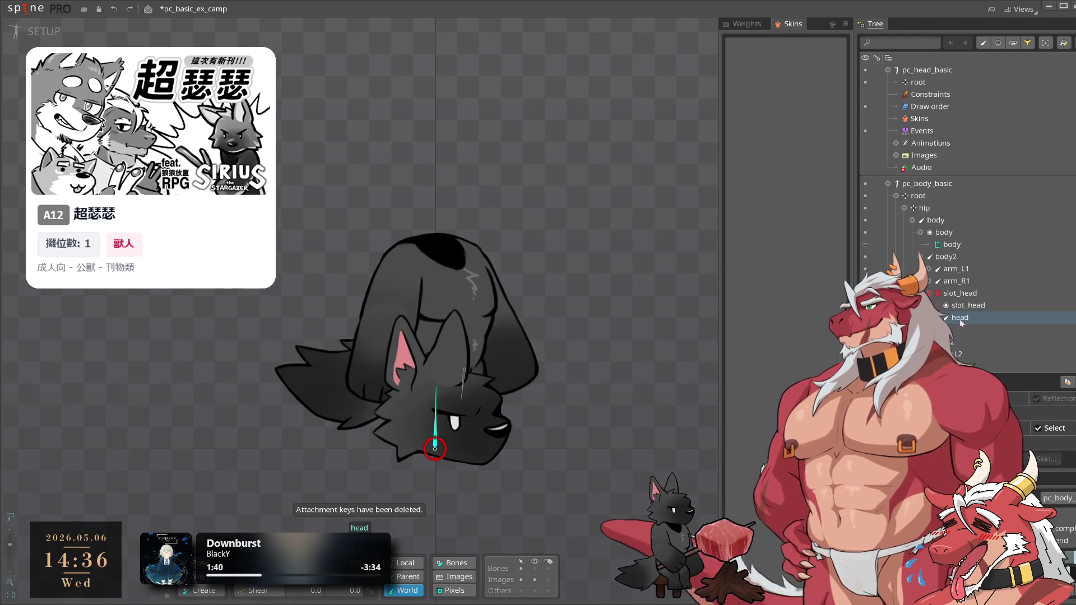
Compare the slot_head slot with the head bone, then select the emptied pc_head_basic skeleton
left_click(978, 294)
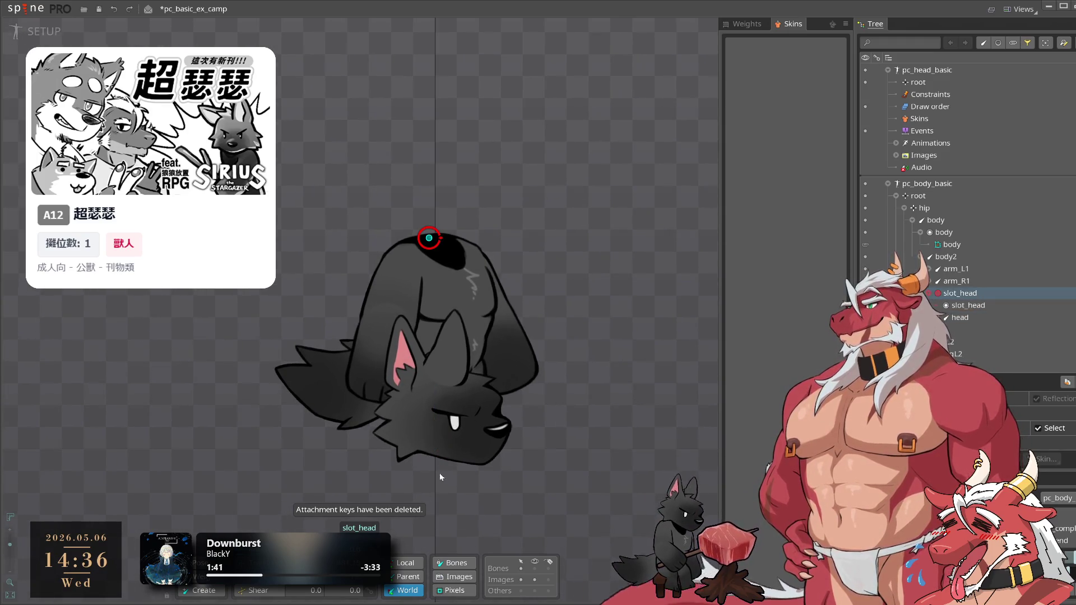
scroll(363, 528, "up", 1)
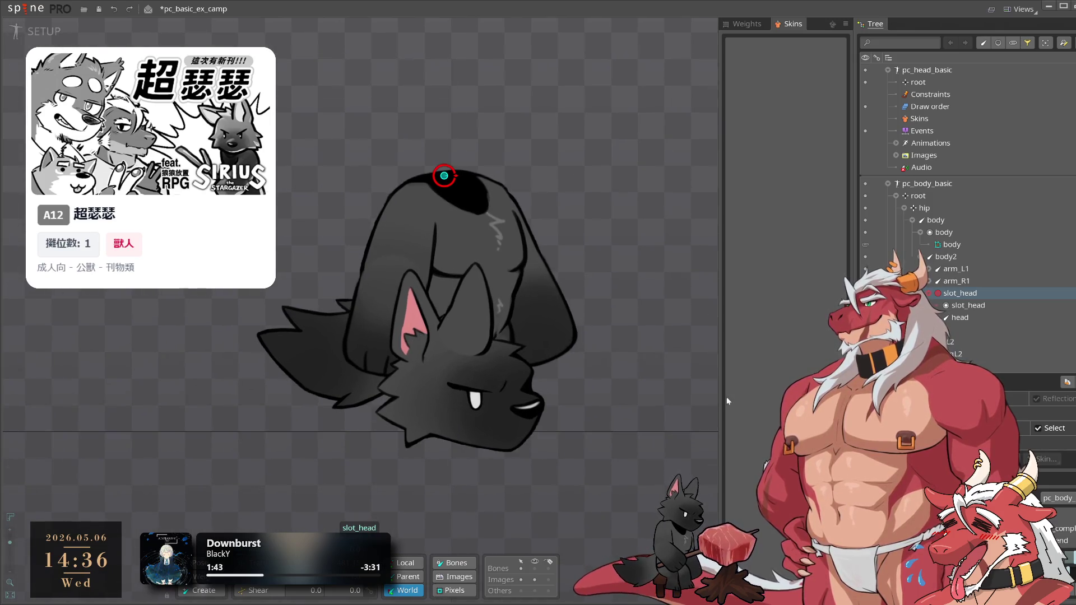
left_click(970, 318)
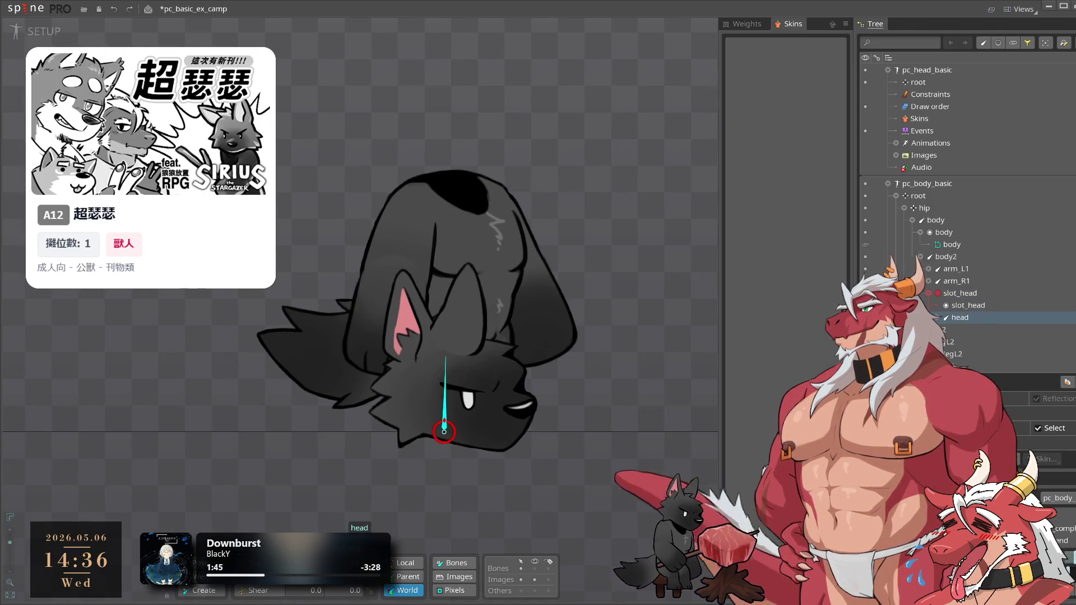
left_click(960, 293)
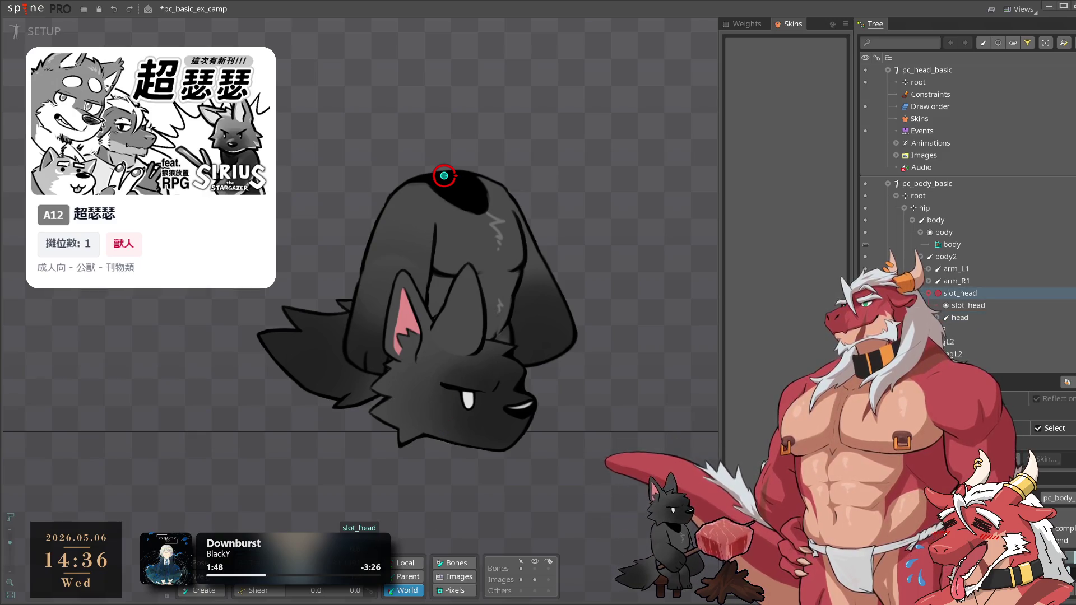
left_click(960, 318)
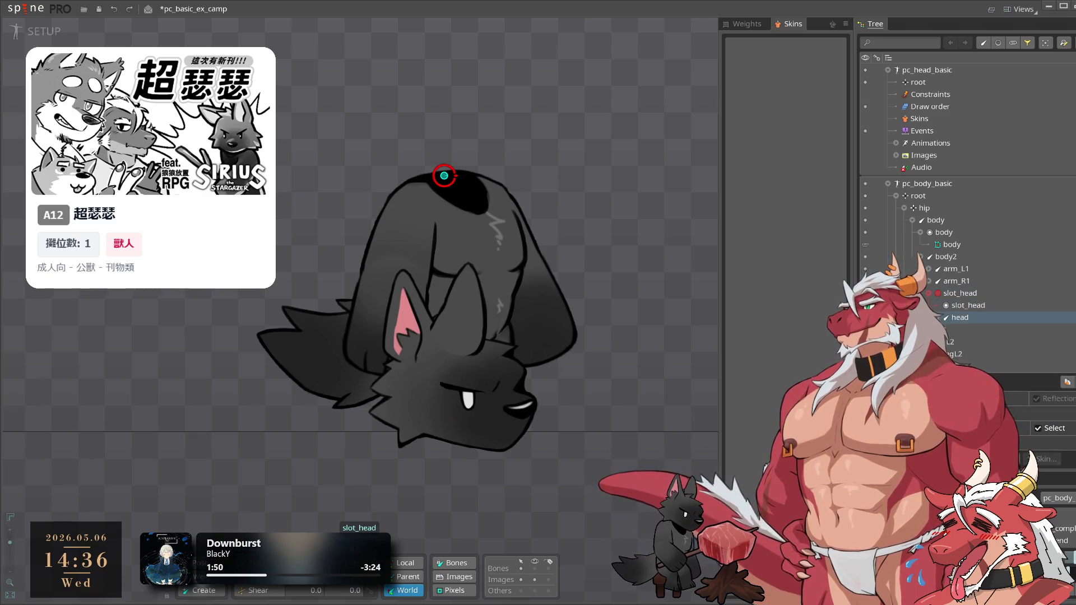
left_click(960, 293)
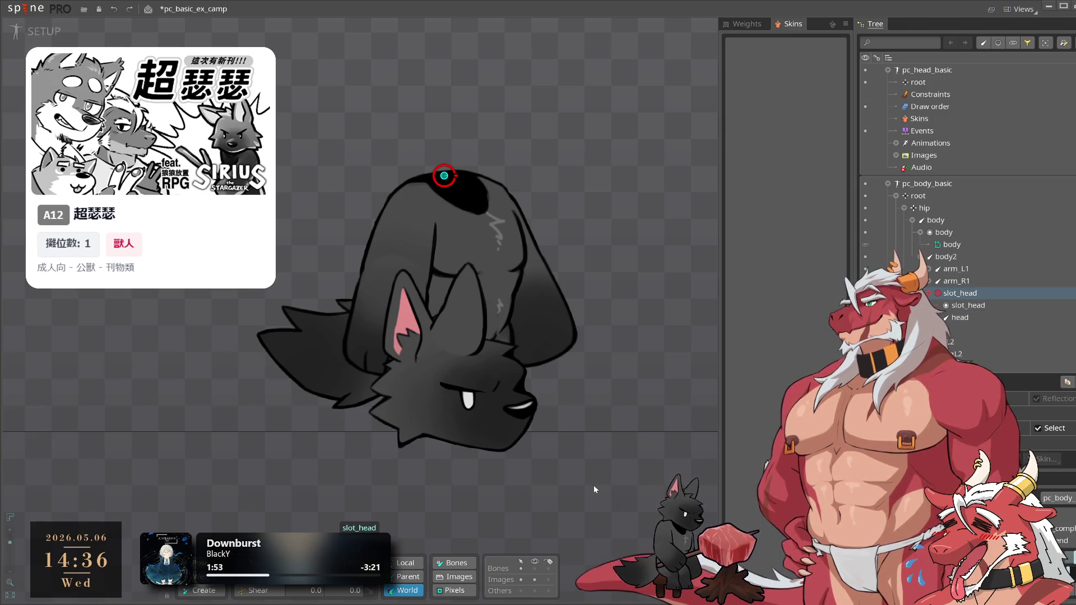
left_click(444, 432)
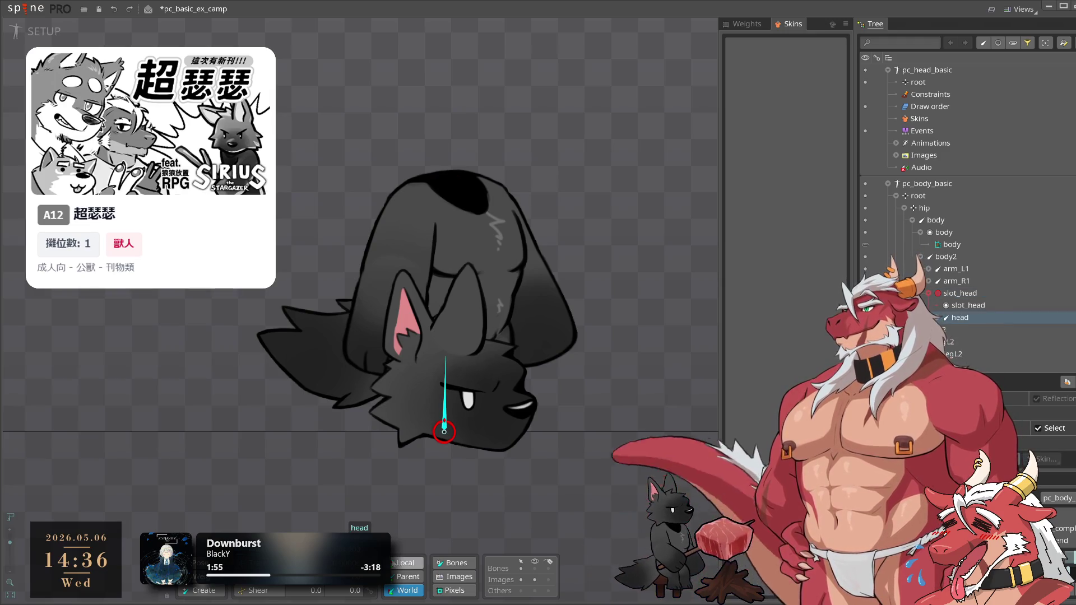
scroll(469, 400, "down", 5)
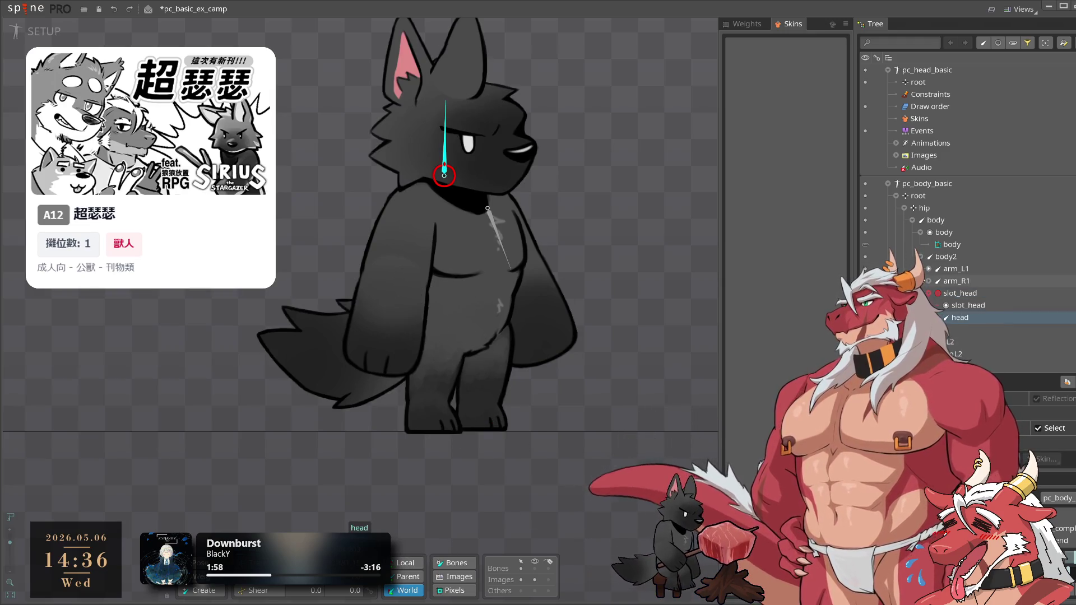
left_click(927, 70)
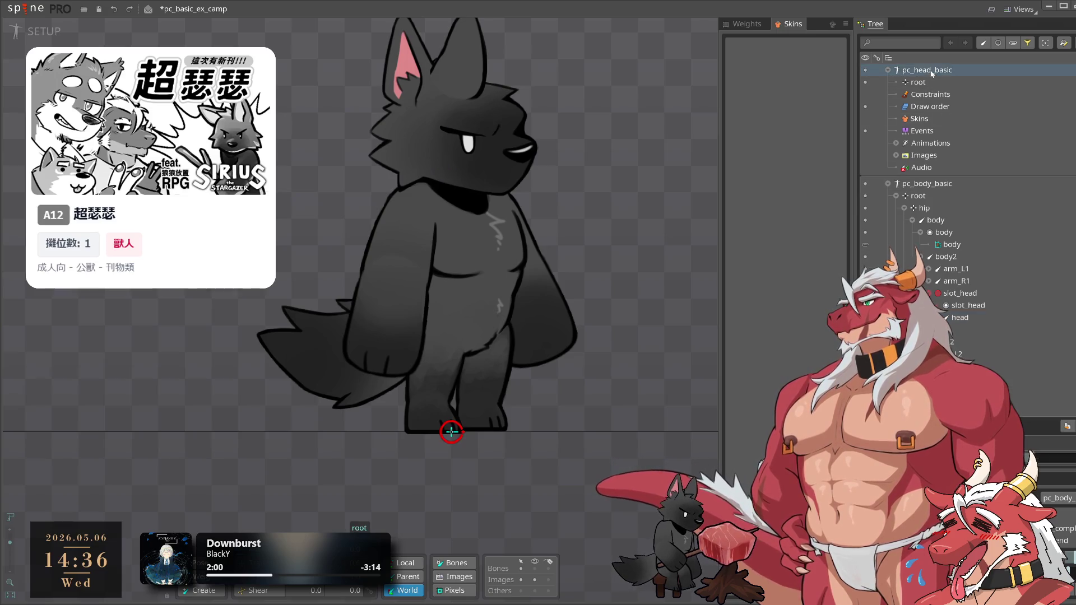
Delete the pc_head_basic skeleton, then play and stop w_idle in Animate mode before returning to Setup
key("Delete")
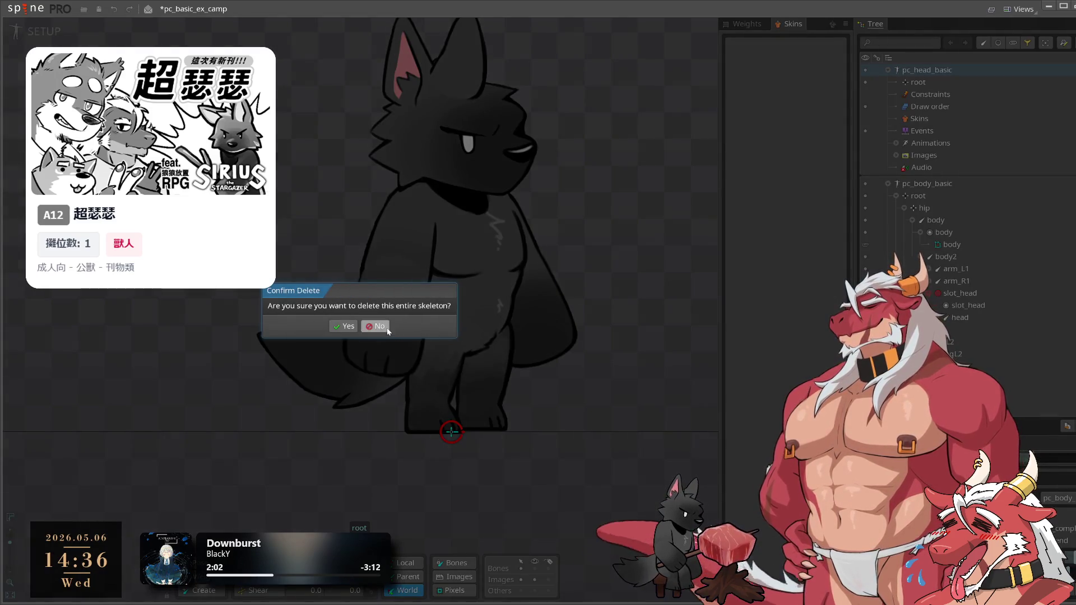
left_click(344, 326)
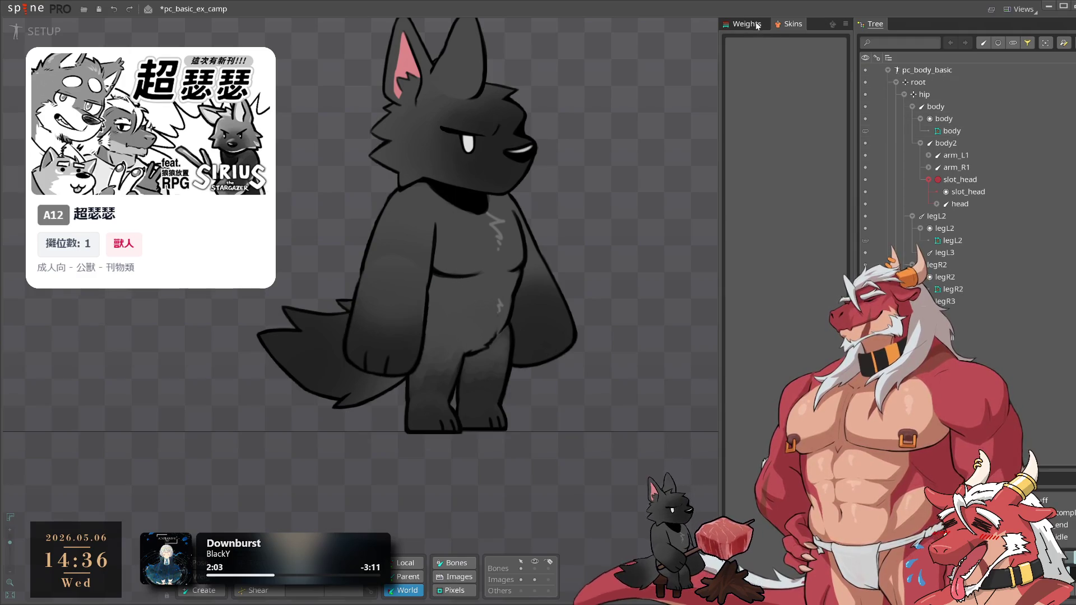
key("Tab")
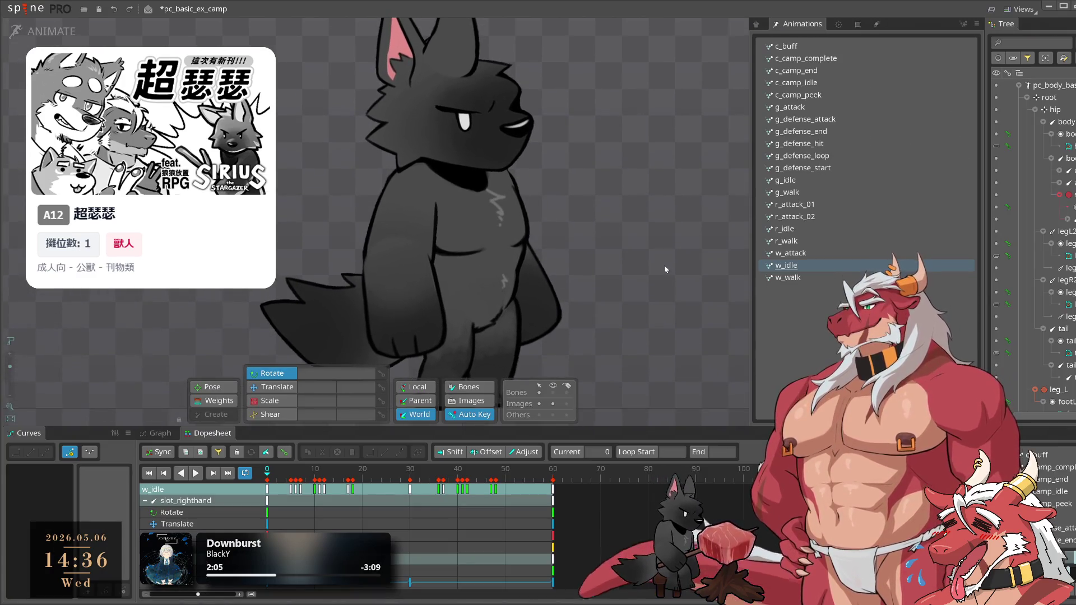
key("space")
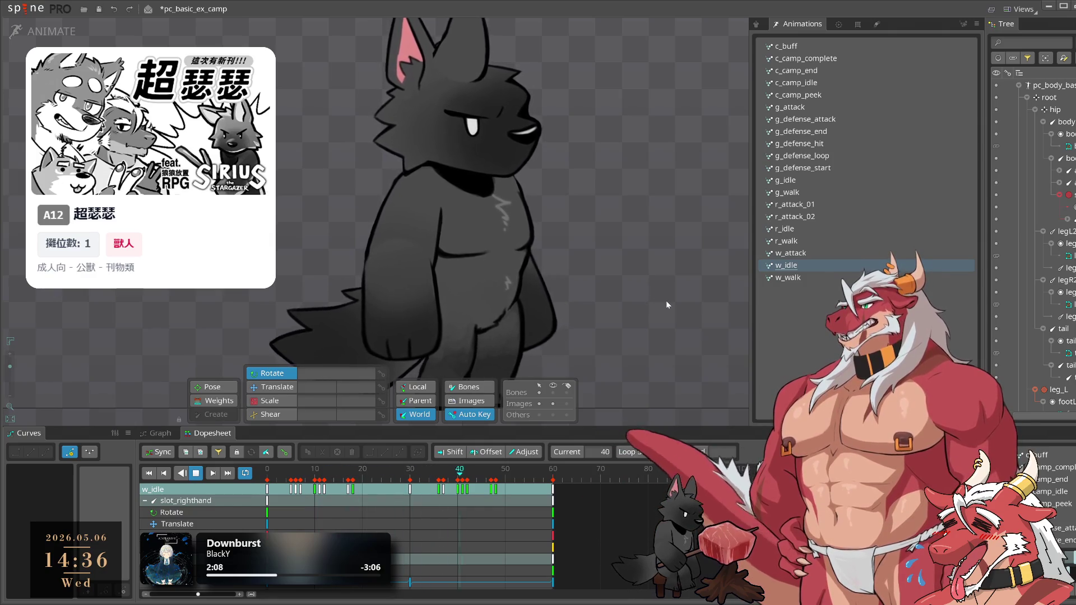
scroll(665, 276, "up", 2)
key("space")
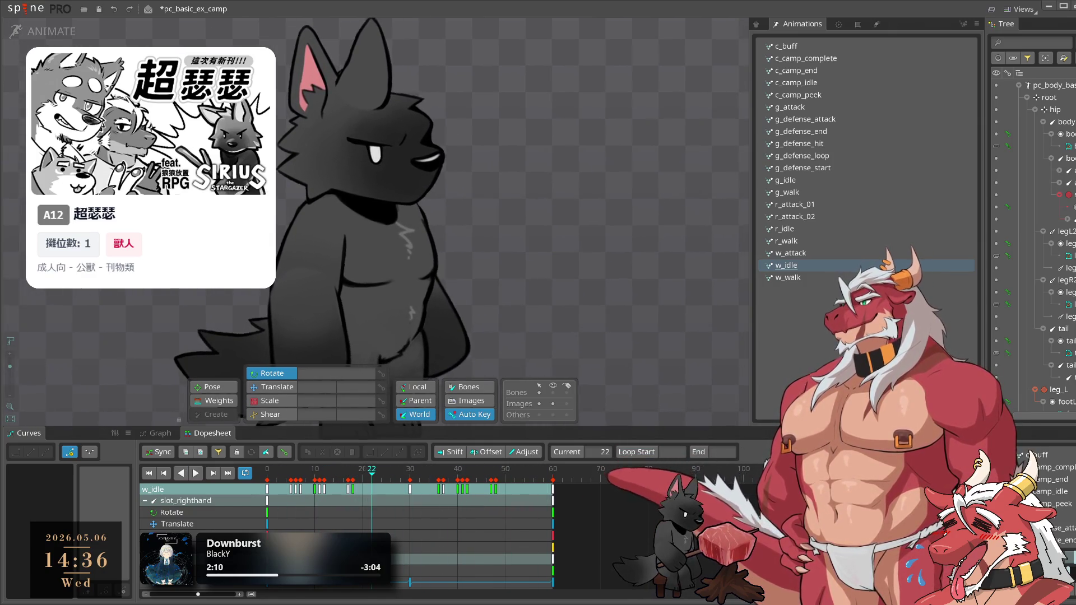
key("Tab")
left_click(385, 117)
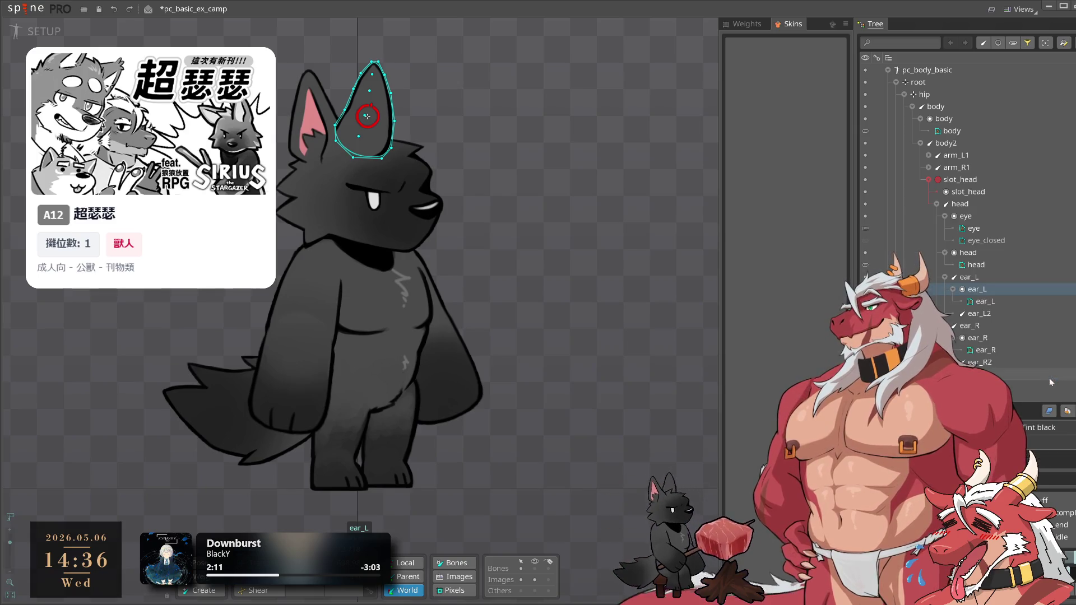
Change the head's place in the draw order next to ear_L, then deselect
left_click(1049, 412)
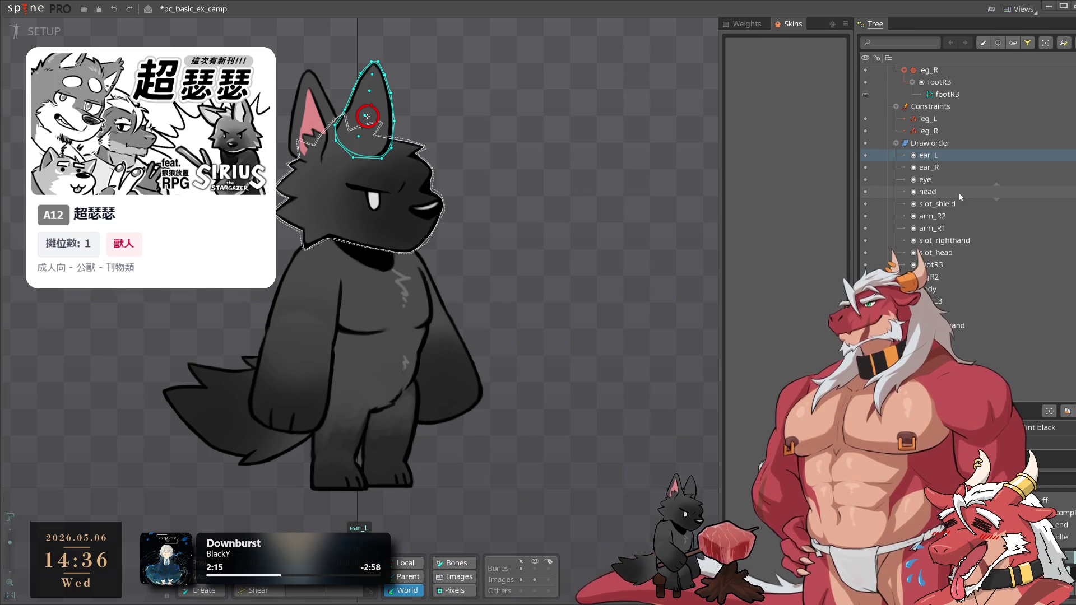
mouse_move(961, 197)
left_mouse_down()
mouse_move(949, 165)
mouse_move(967, 196)
left_mouse_up()
key("Escape")
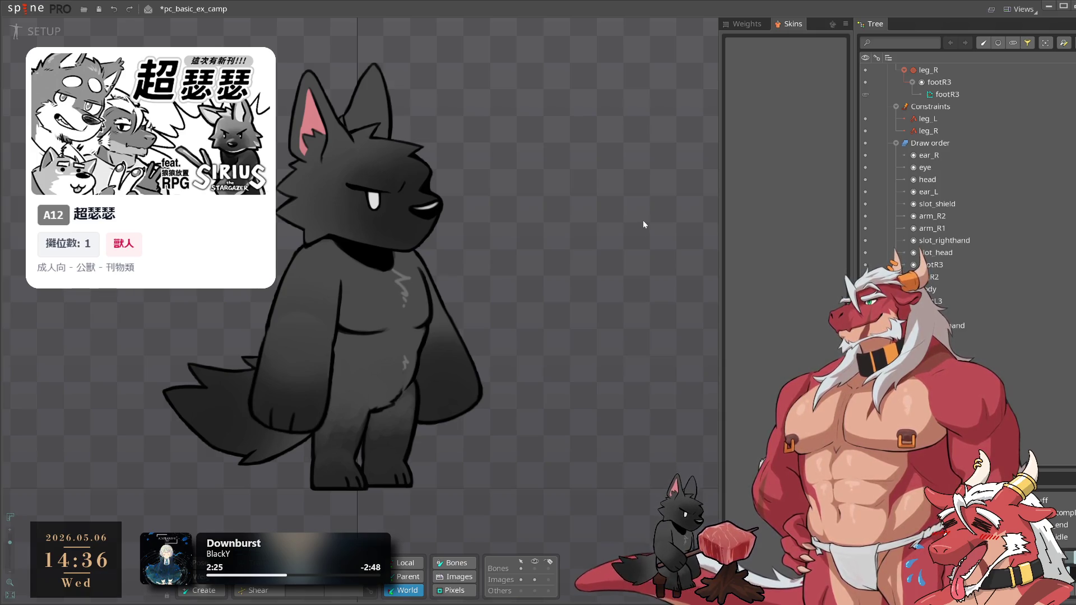
Recentre the wolf, toggle Animate and back to Setup, and collapse the pc_body_basic hierarchy
mouse_move(480, 254)
left_mouse_down()
mouse_move(603, 280)
mouse_move(586, 261)
left_mouse_up()
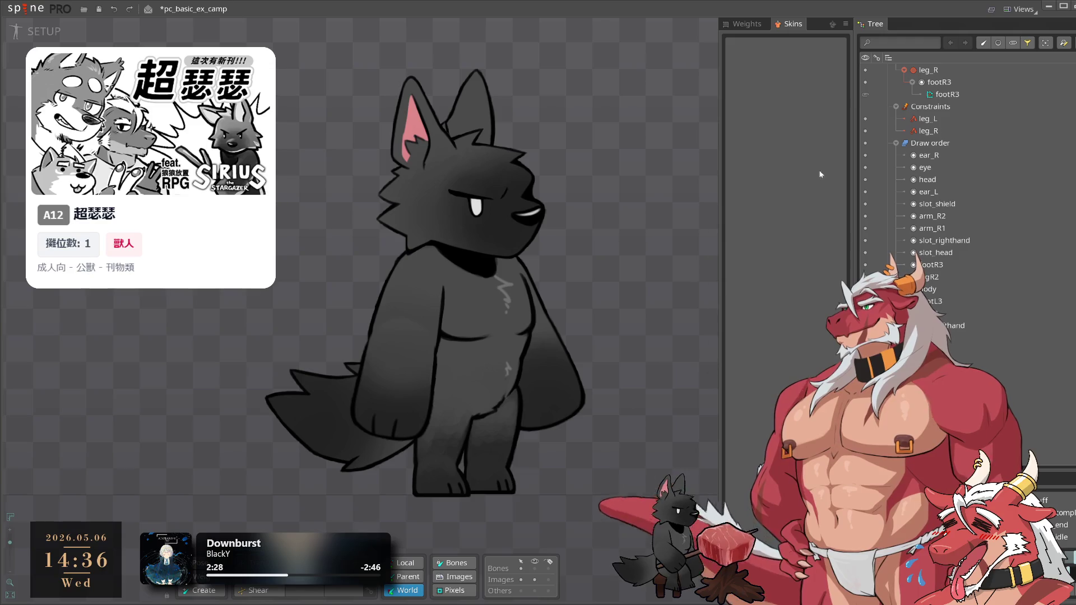
key("Tab")
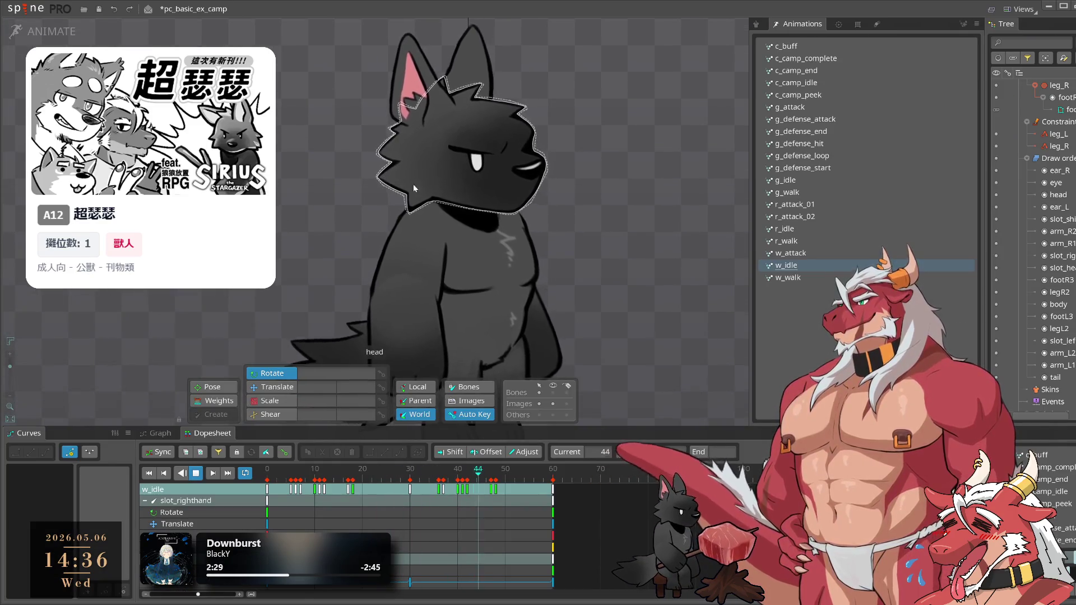
left_click(73, 35)
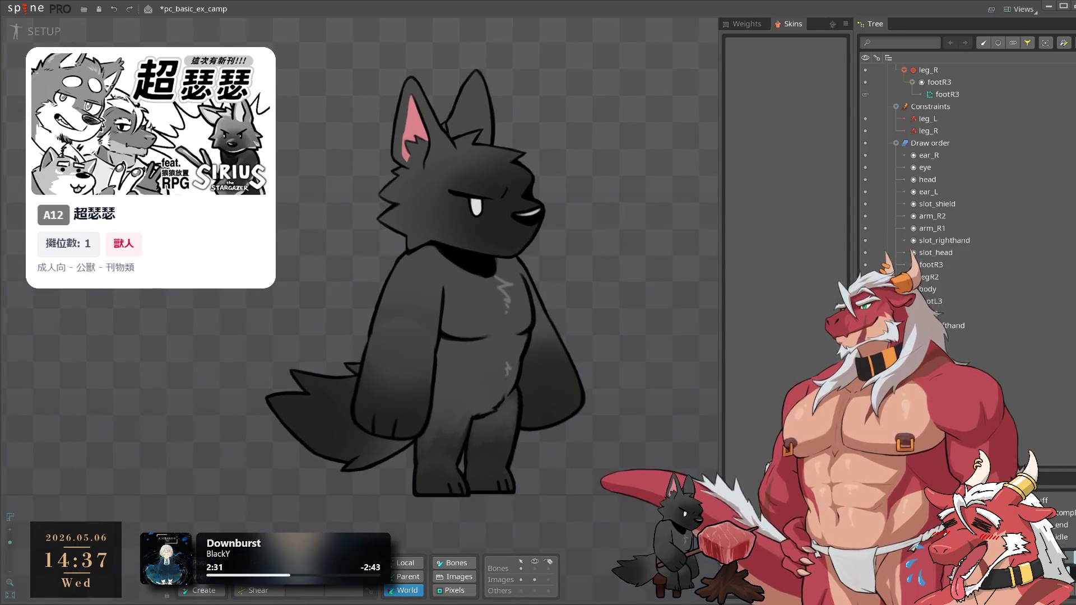
scroll(933, 222, "up", 10)
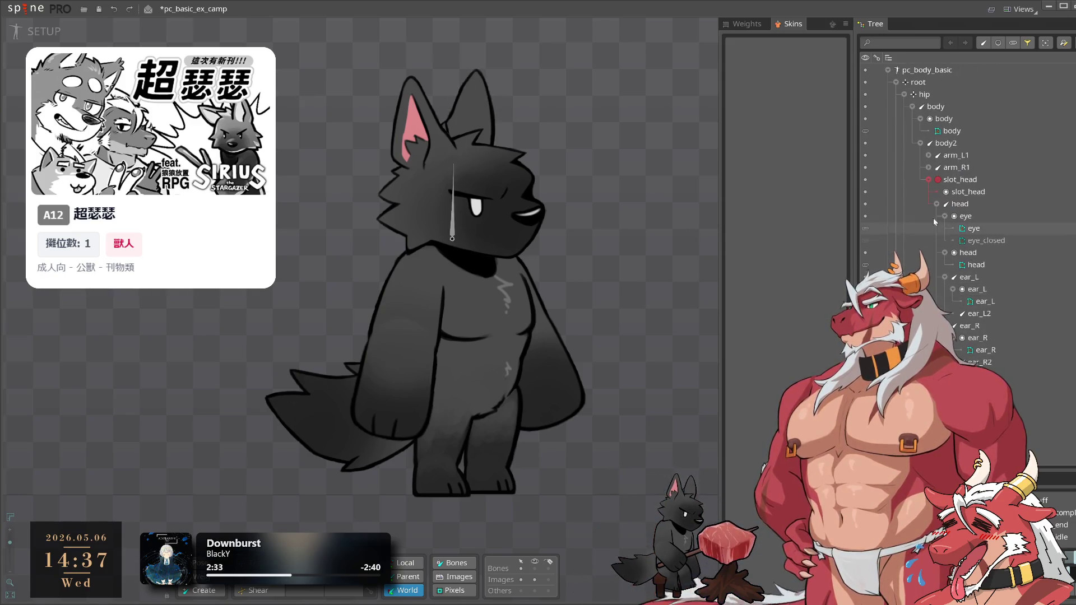
left_click(888, 70)
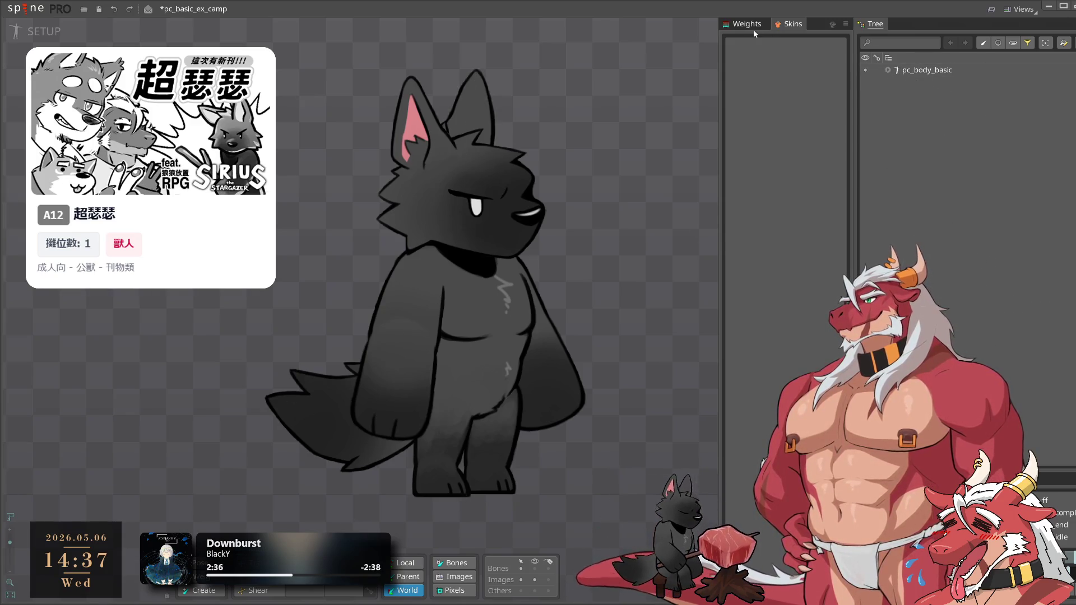
In Animate mode, start Import Project from the main menu with the Animation option selected
left_click(43, 31)
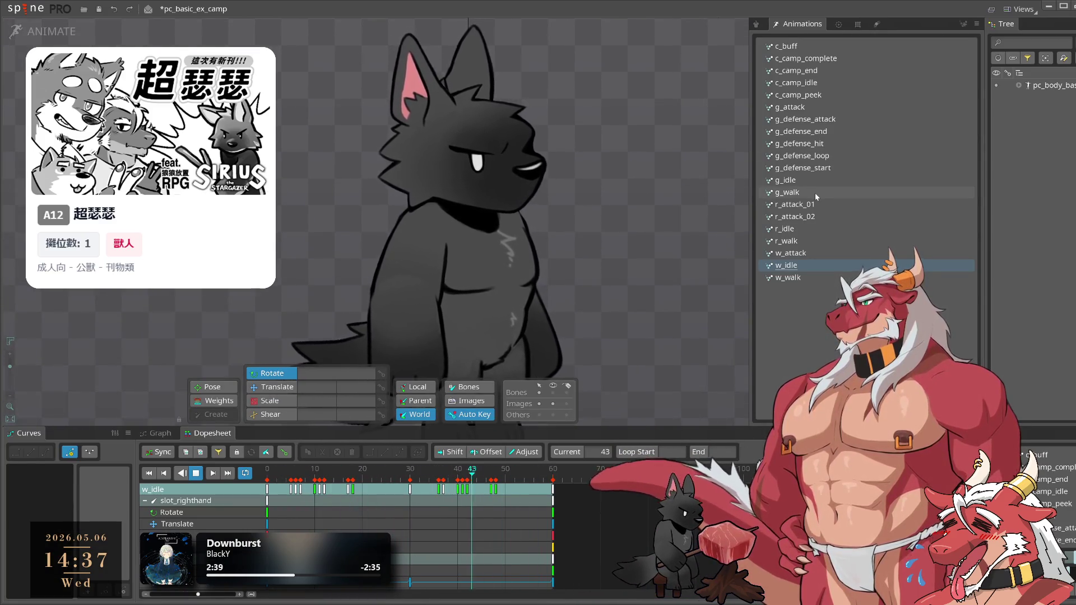
left_click(17, 13)
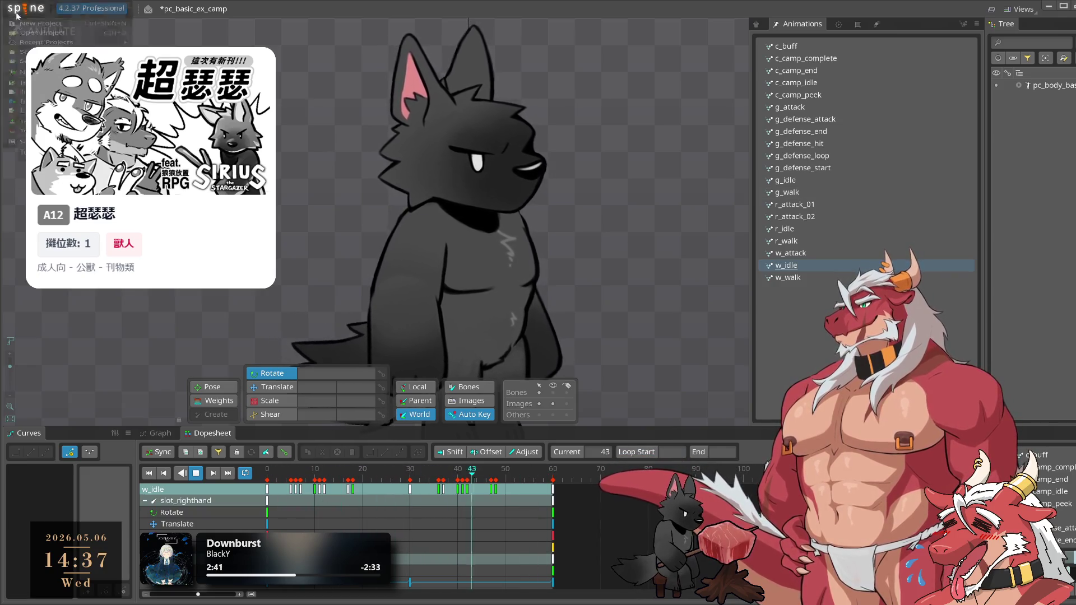
mouse_move(56, 54)
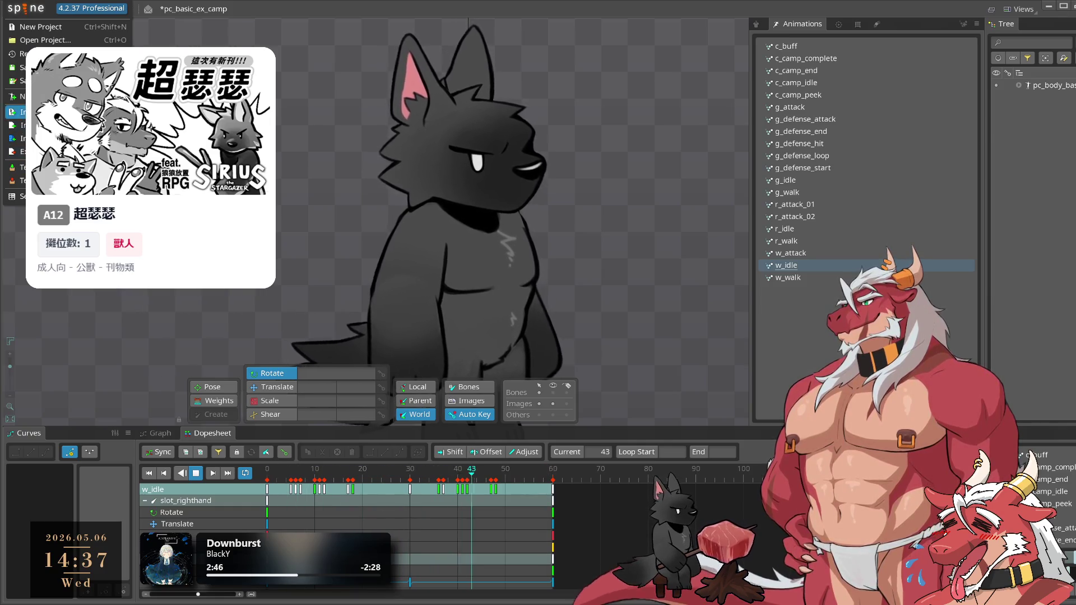
left_click(22, 111)
left_click(326, 315)
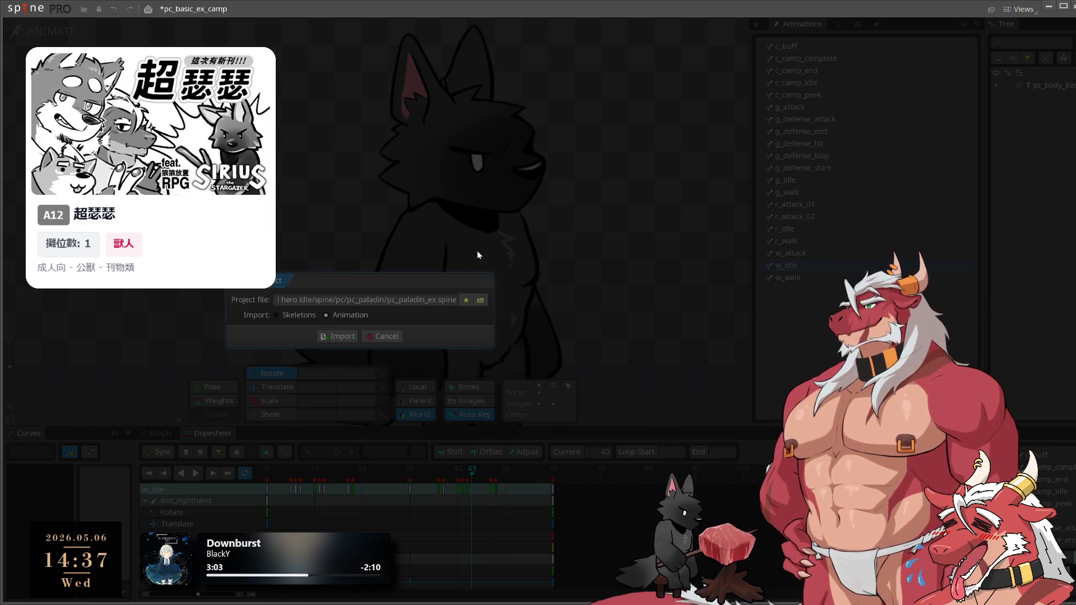
Import all pc_head_basic animations from pc_paladin_ex.spine into pc_body_basic and dismiss the warnings
key("Return")
left_click(347, 337)
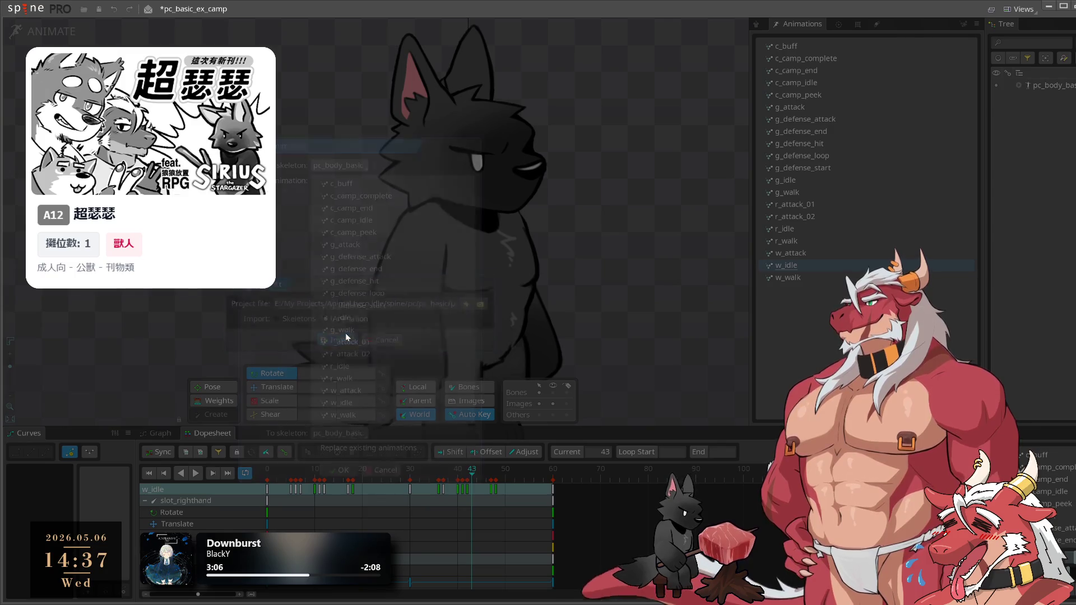
left_click(352, 169)
left_click(352, 193)
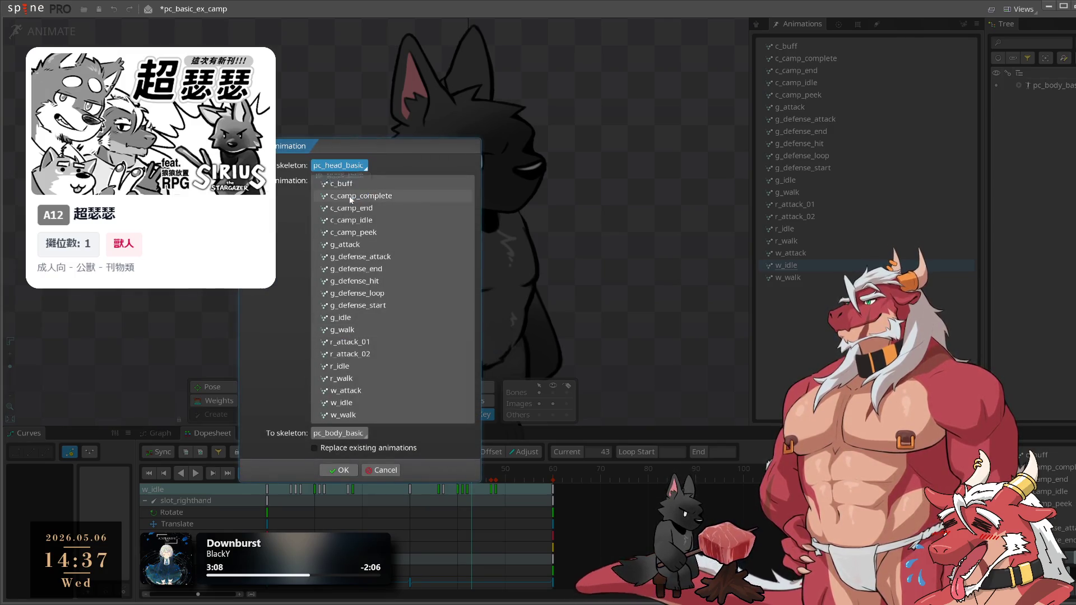
left_click(374, 413, "shift")
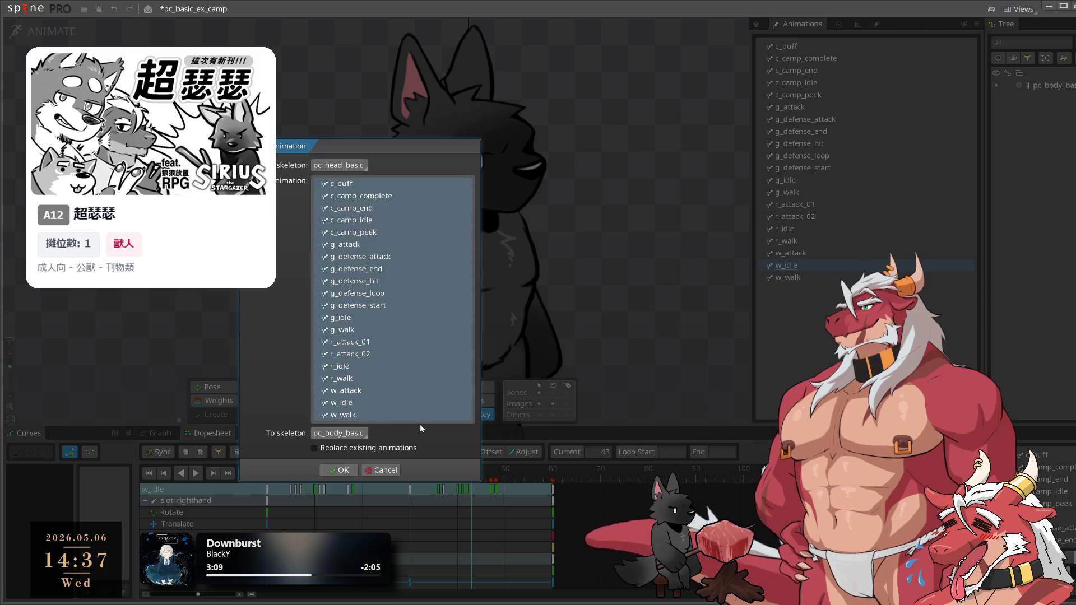
left_click(352, 435)
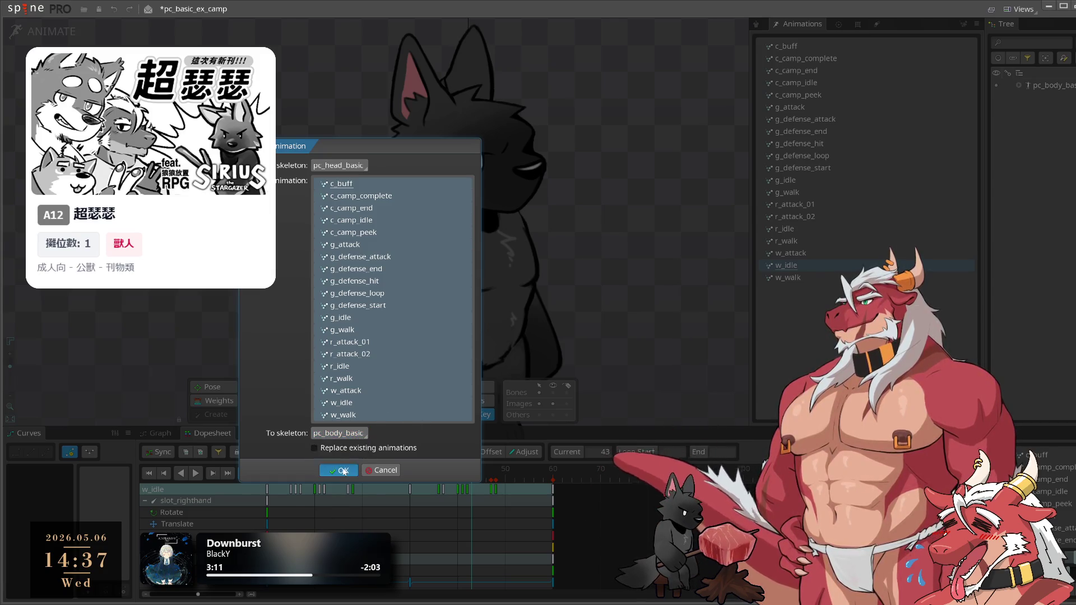
left_click(343, 471)
left_click(494, 430)
scroll(856, 204, "down", 2)
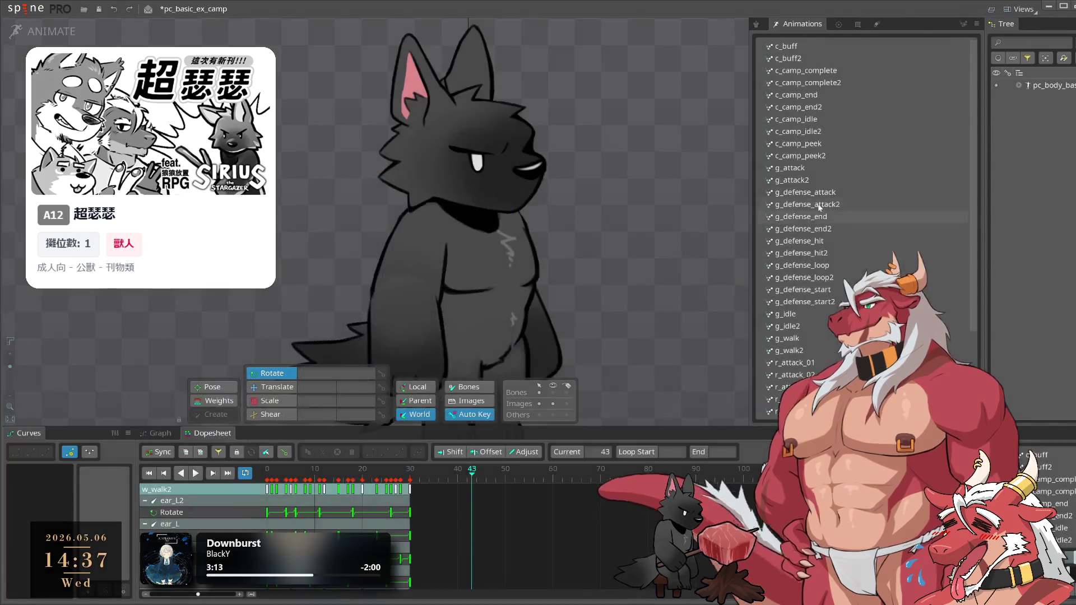
Copy c_buff2's keys into c_buff, check playback, and delete c_buff2
scroll(855, 211, "up", 3)
left_click(852, 58)
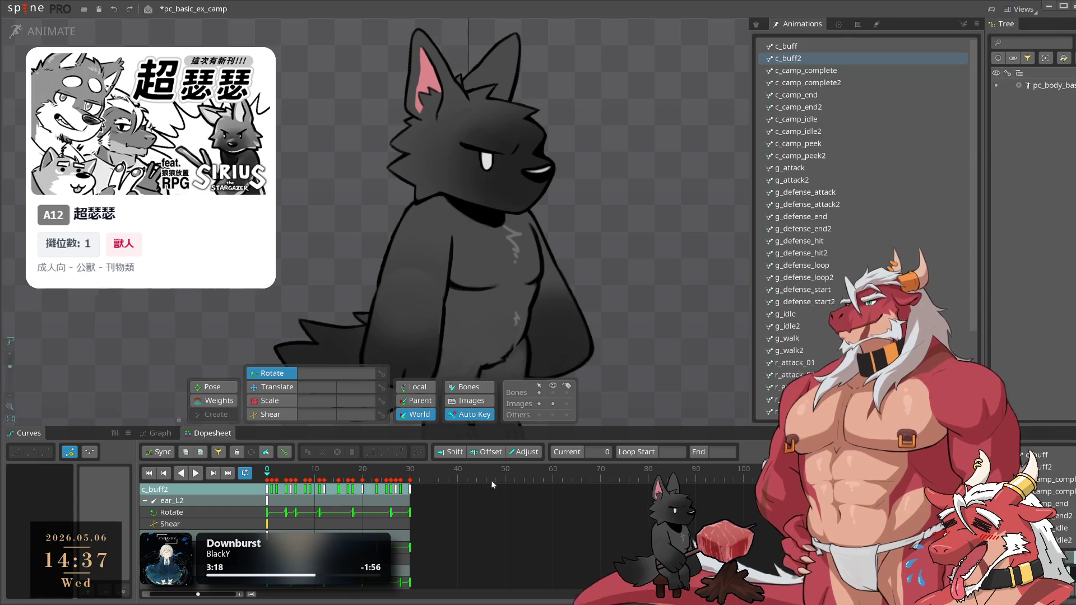
left_click_drag(520, 483, 267, 518)
left_click(352, 451)
key("space")
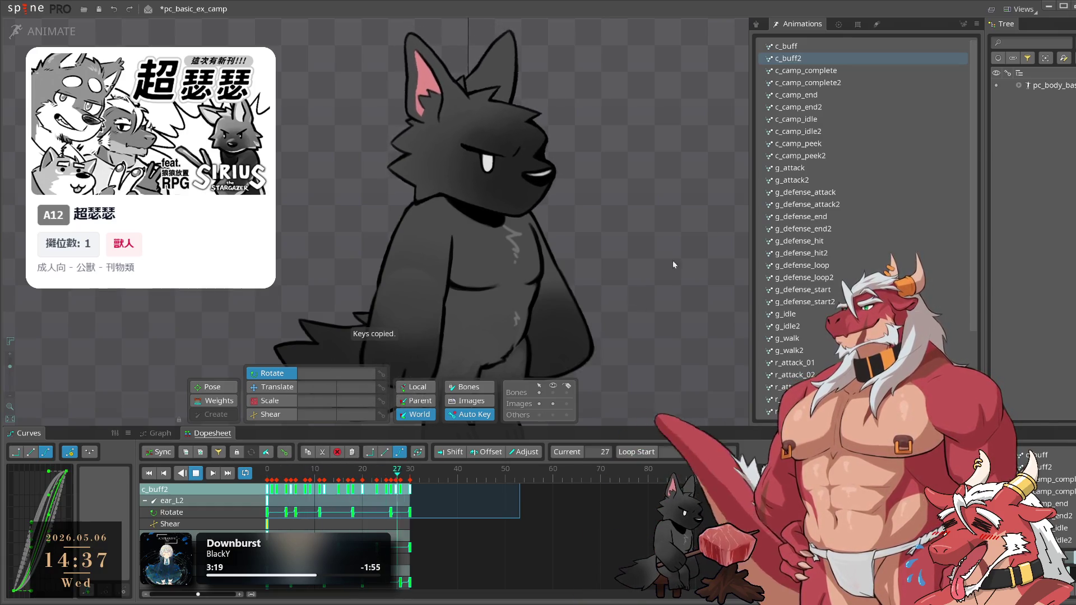
left_click(787, 46)
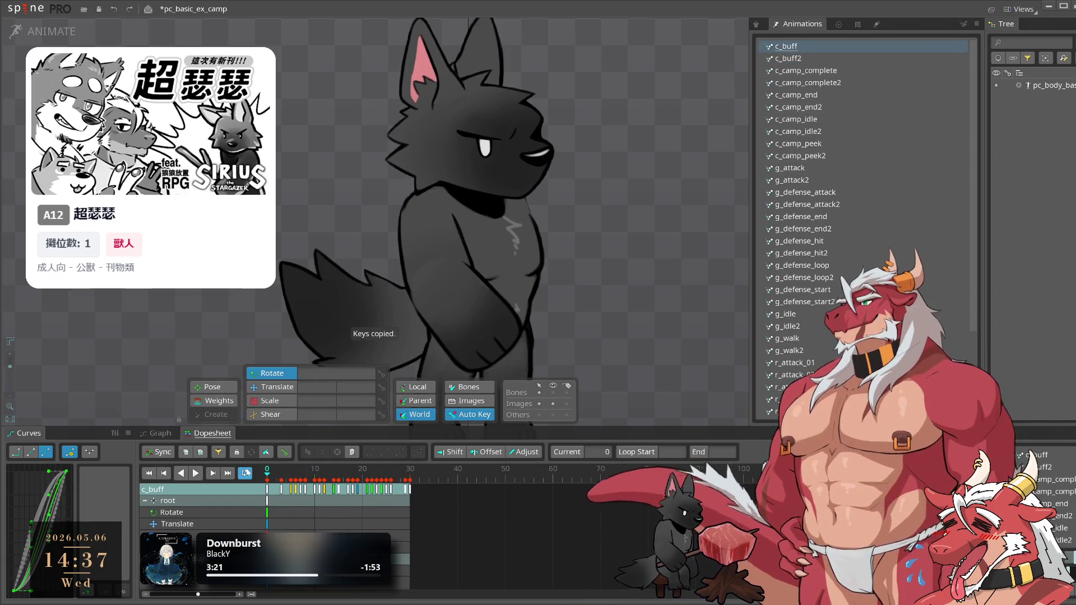
key("ctrl+v")
key("space")
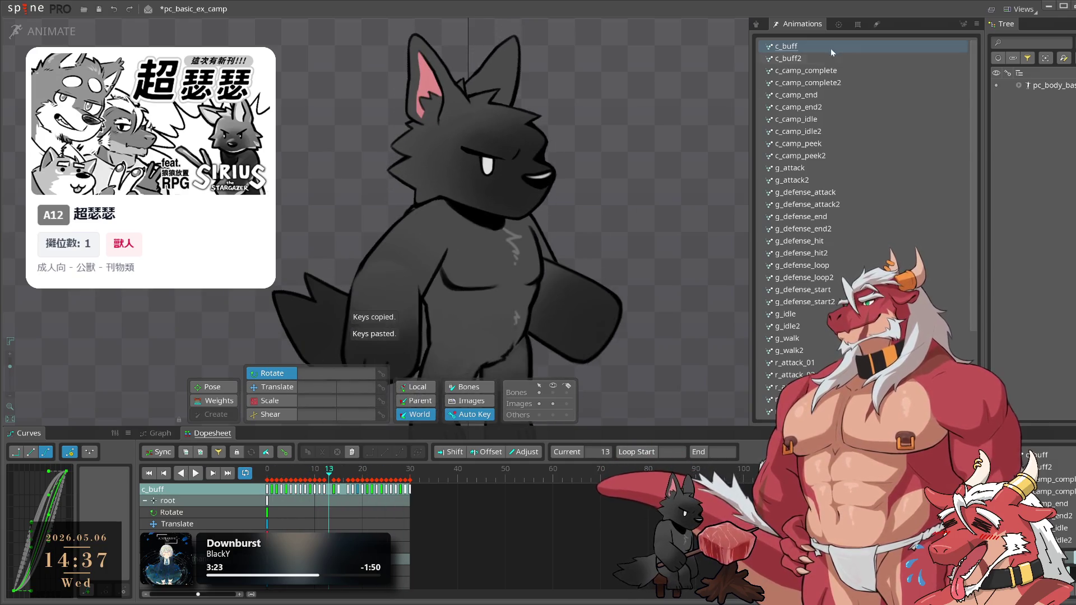
left_click(802, 60)
key("Delete")
key("Return")
Paste the keys into c_camp_complete and delete the c_camp_complete2 duplicate
left_click(836, 71)
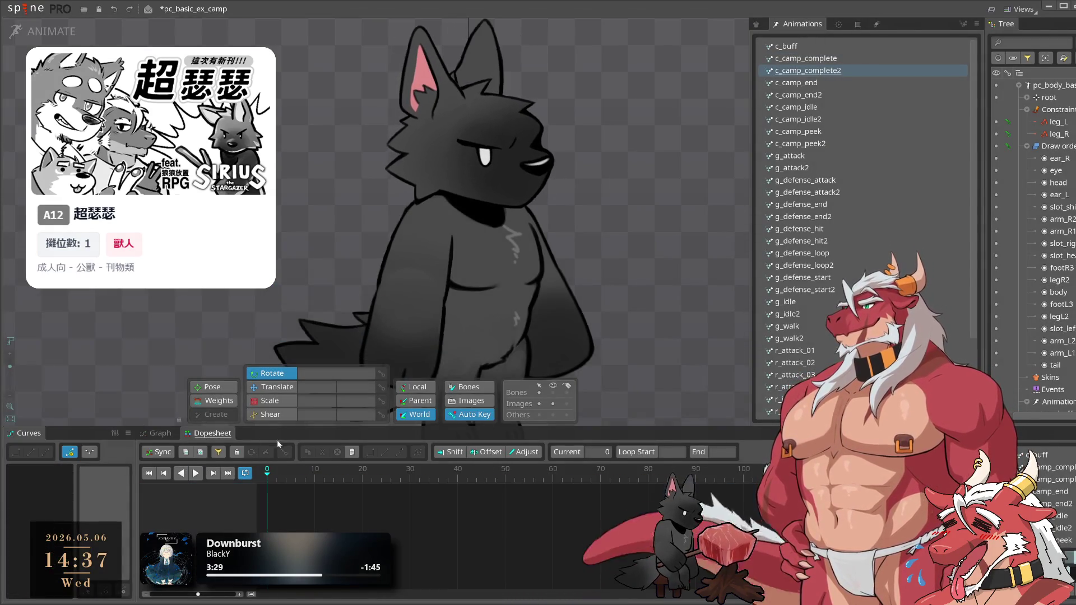
left_click(819, 60)
key("ctrl+v")
key("space")
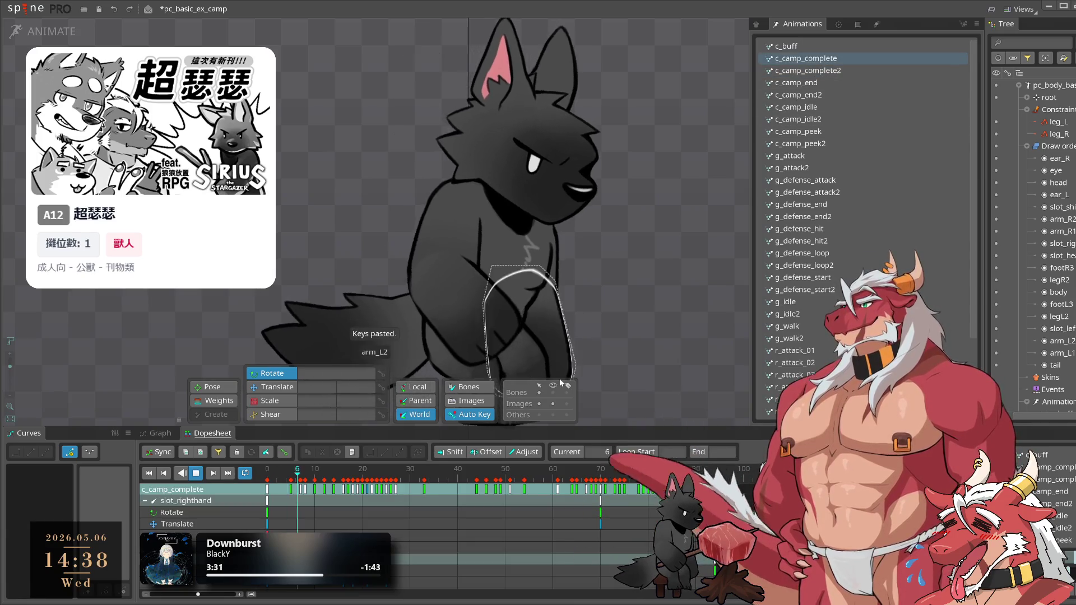
left_click(829, 72)
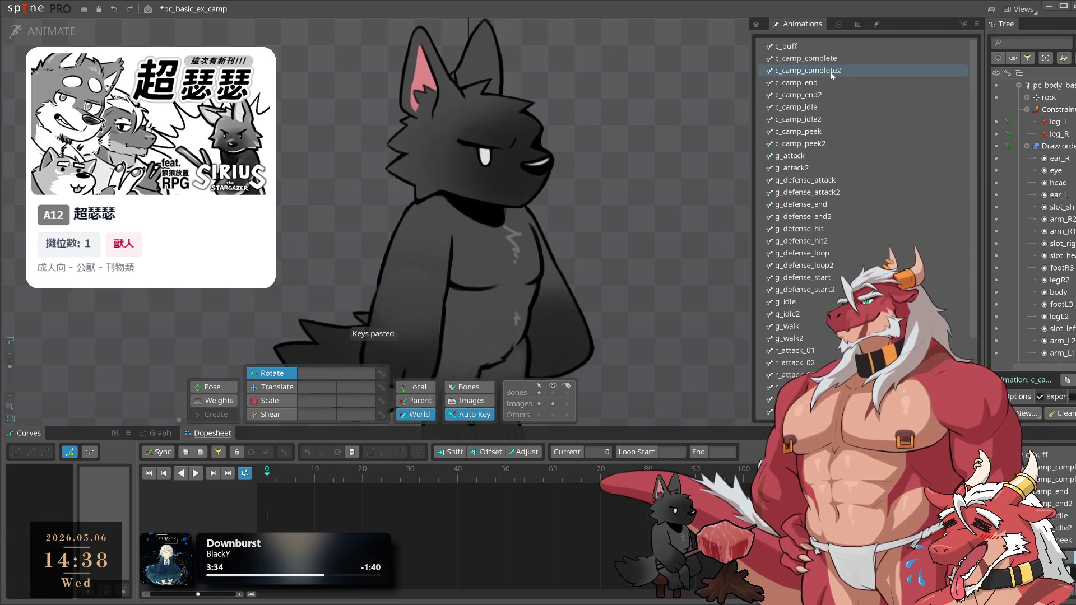
key("Delete")
left_click(341, 327)
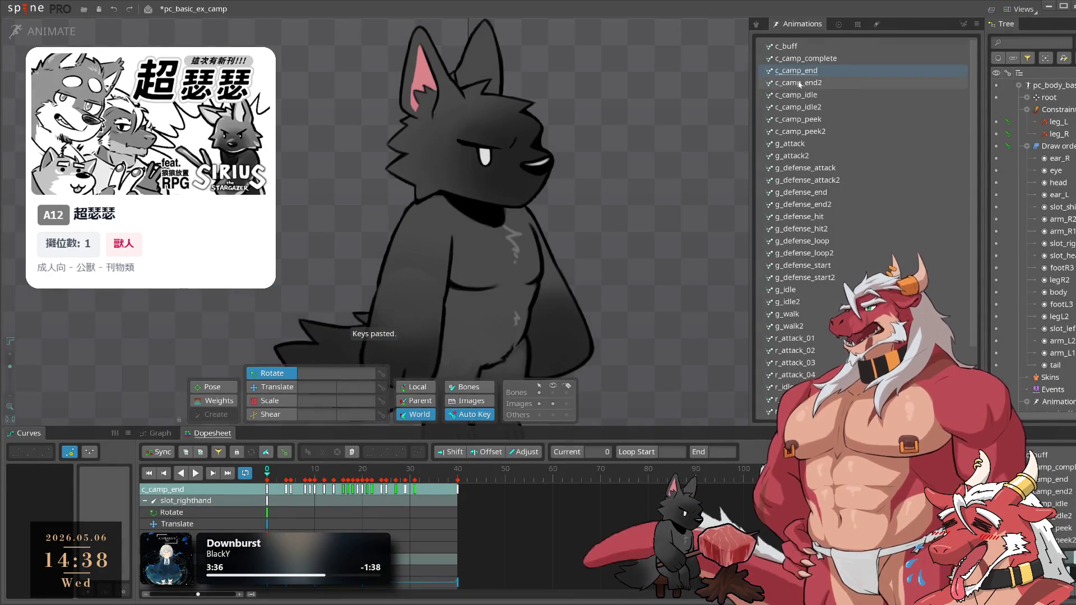
Copy all c_camp_end2 keys into c_camp_end, play it, and request deleting c_camp_end2
left_click(800, 84)
left_click(333, 470)
key("ctrl+a")
key("ctrl+c")
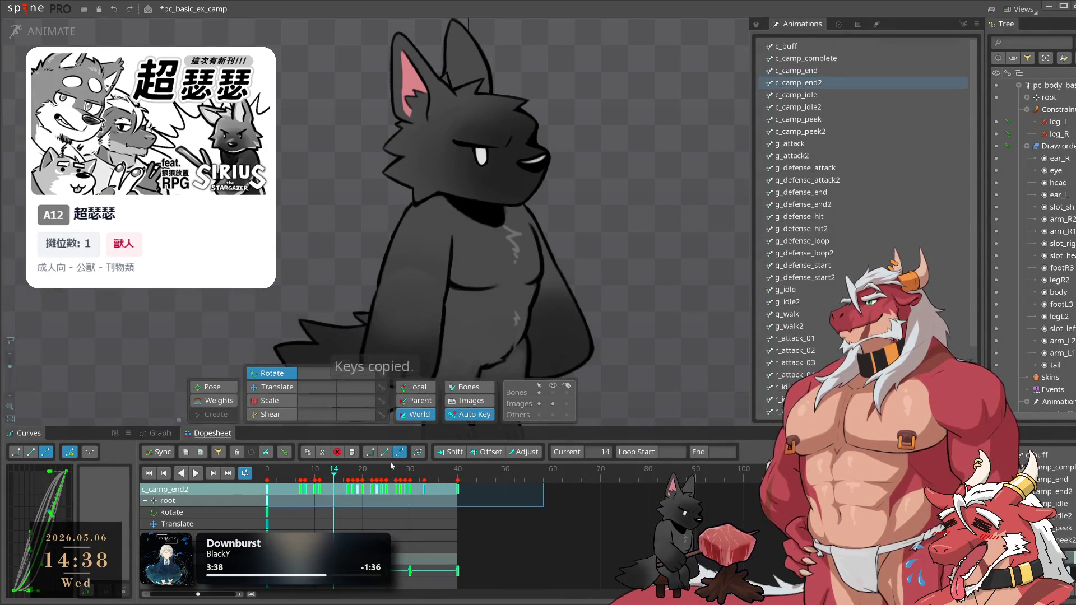
left_click(267, 470)
key("Delete")
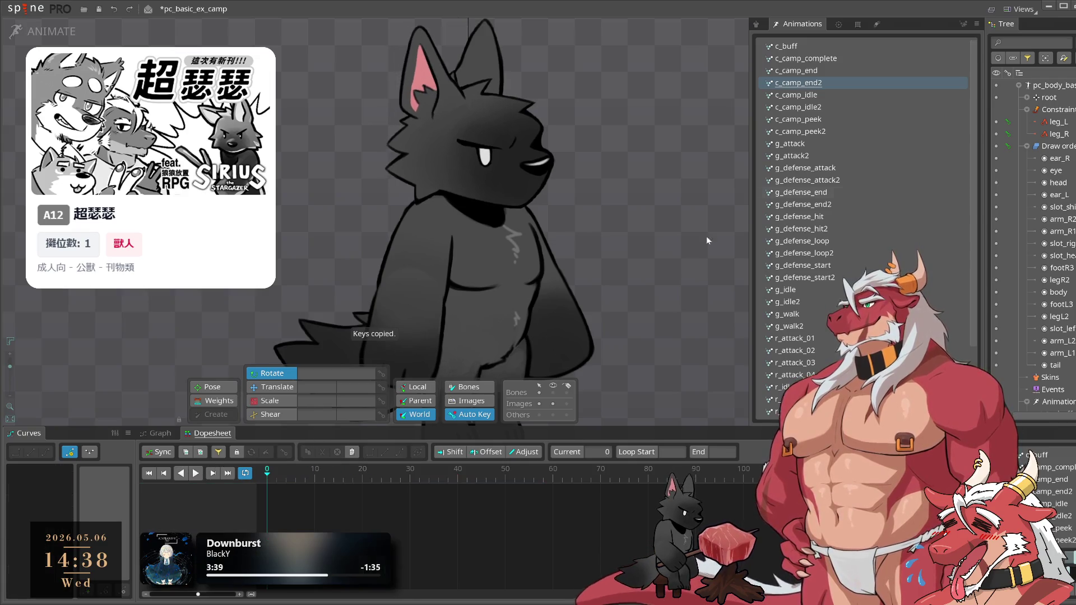
left_click(836, 70)
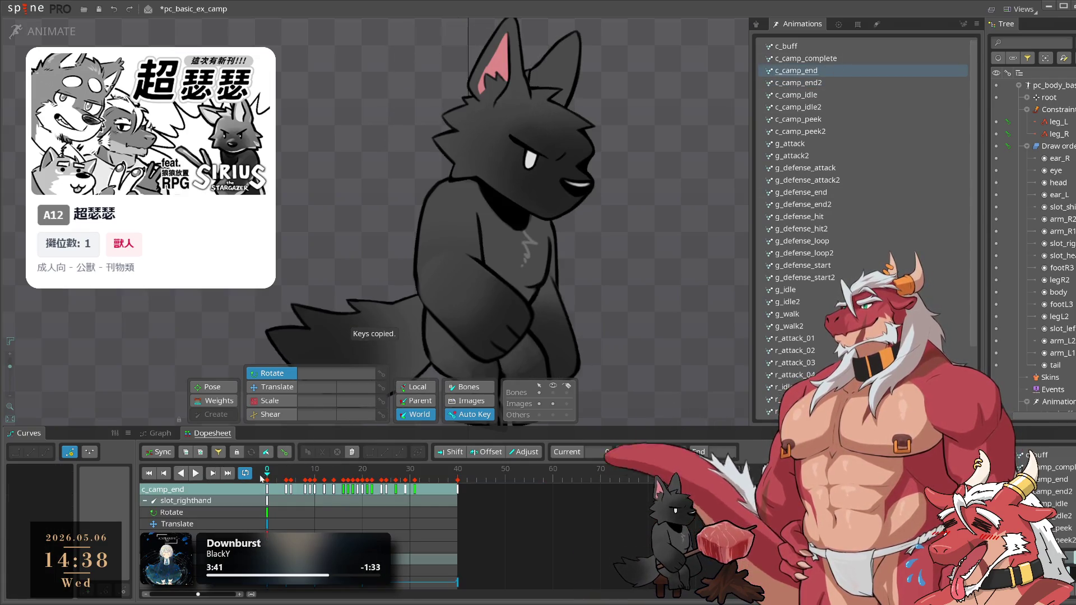
key("ctrl+v")
key("space")
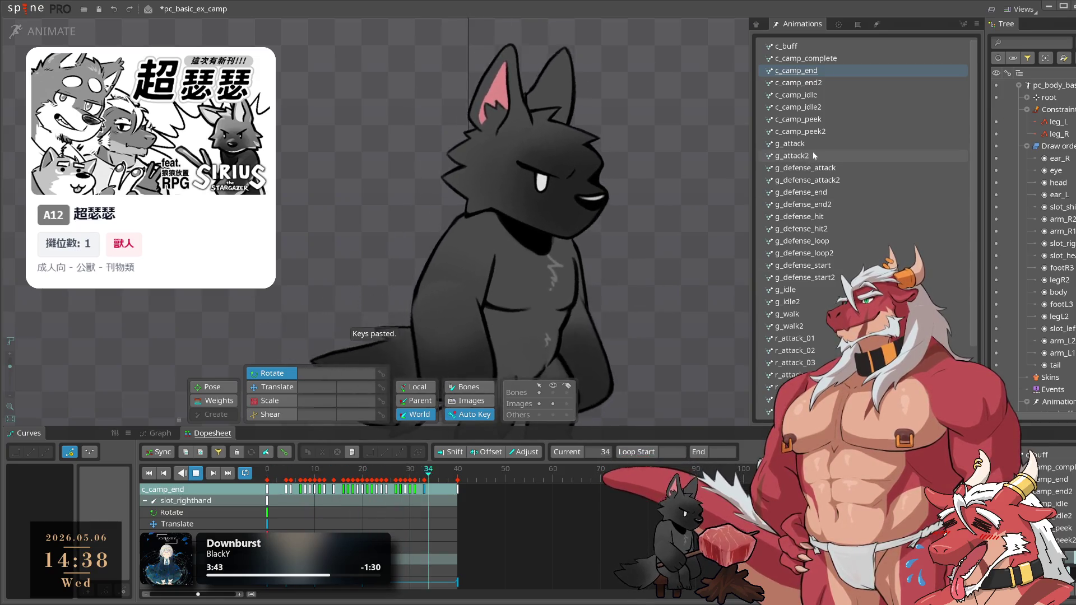
left_click(799, 83)
key("Delete")
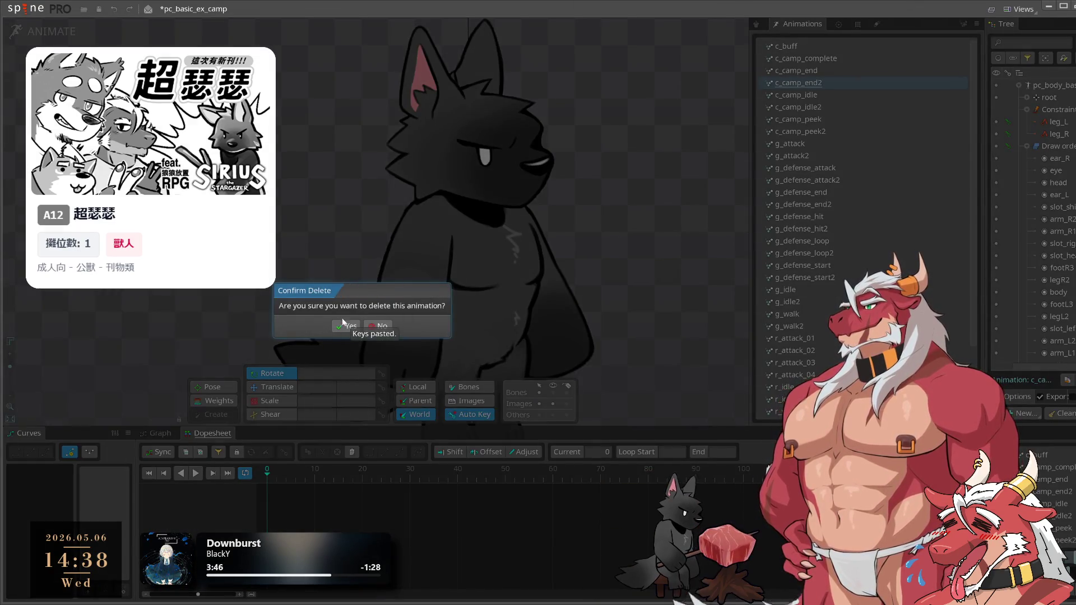
Confirm deleting c_camp_end2, paste c_camp_idle2's keys into c_camp_idle, and request deleting c_camp_idle2
left_click(344, 324)
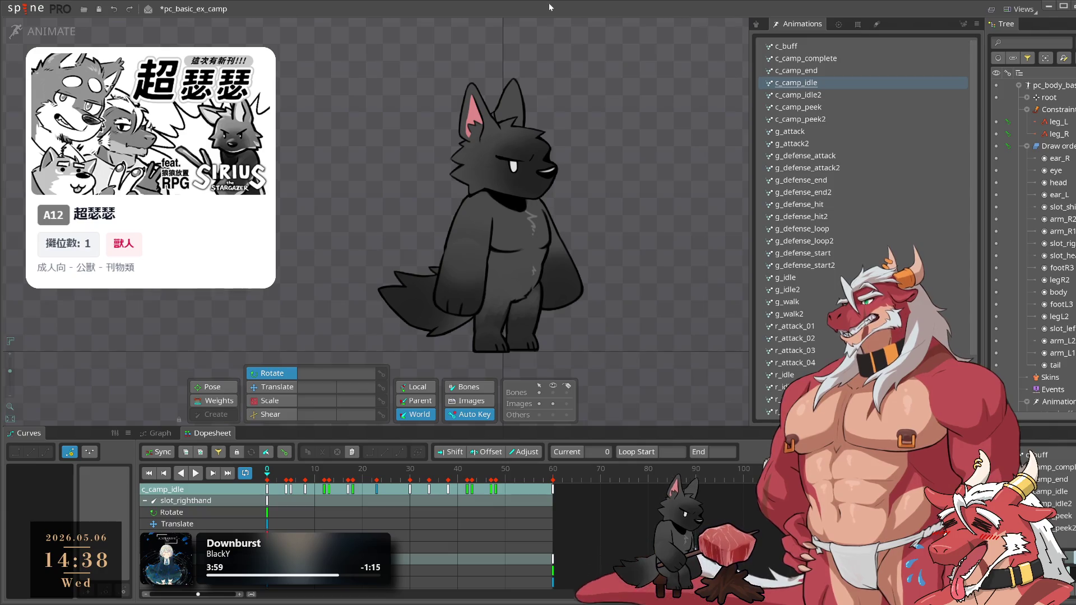
left_click(831, 96)
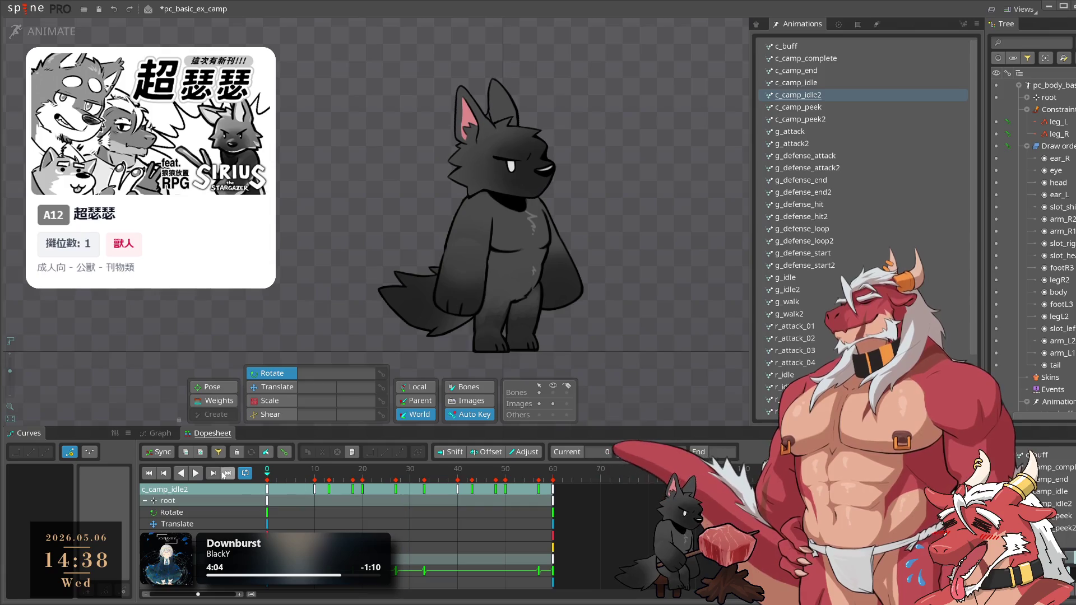
left_click(186, 452)
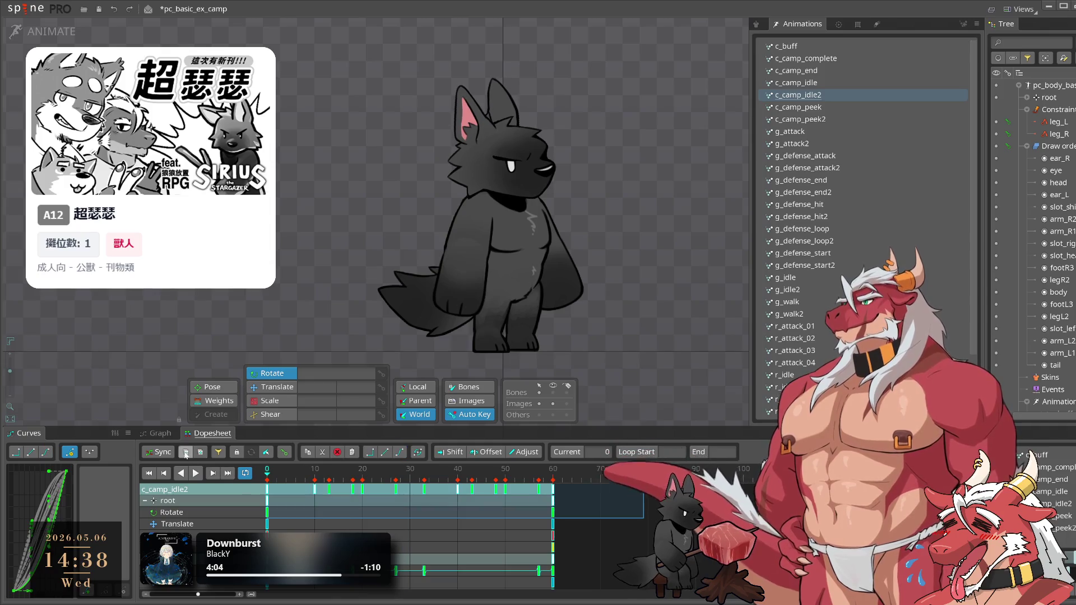
left_click(854, 84)
key("ctrl+v")
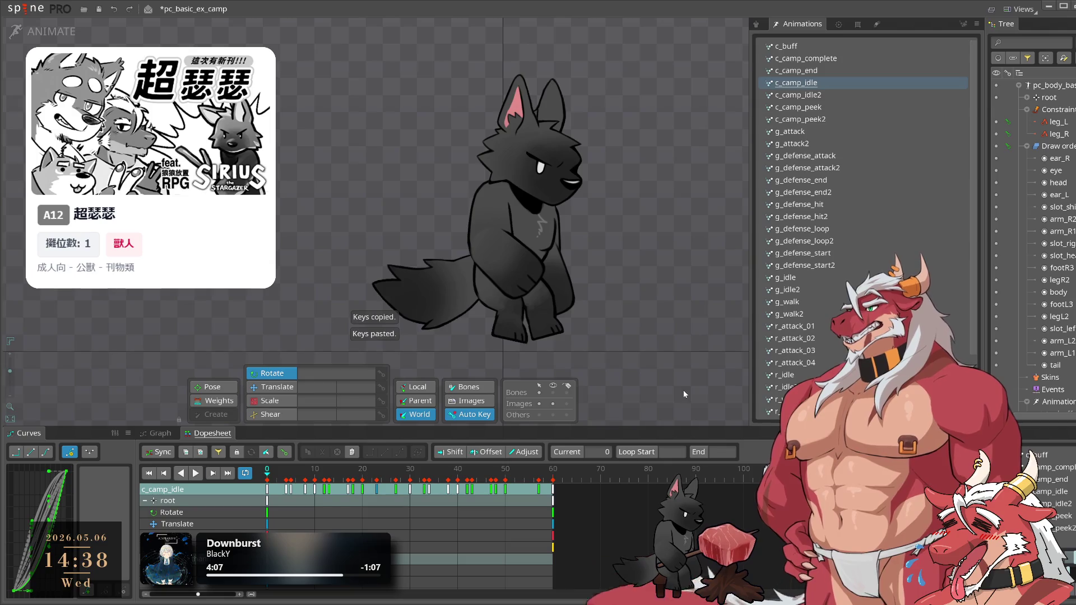
left_click(814, 96)
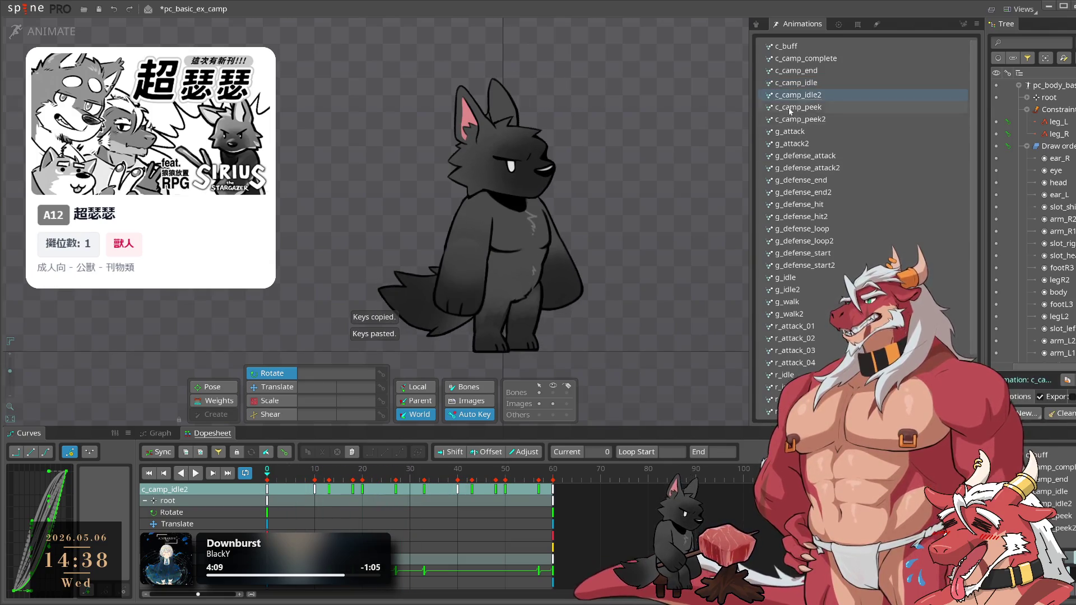
key("Delete")
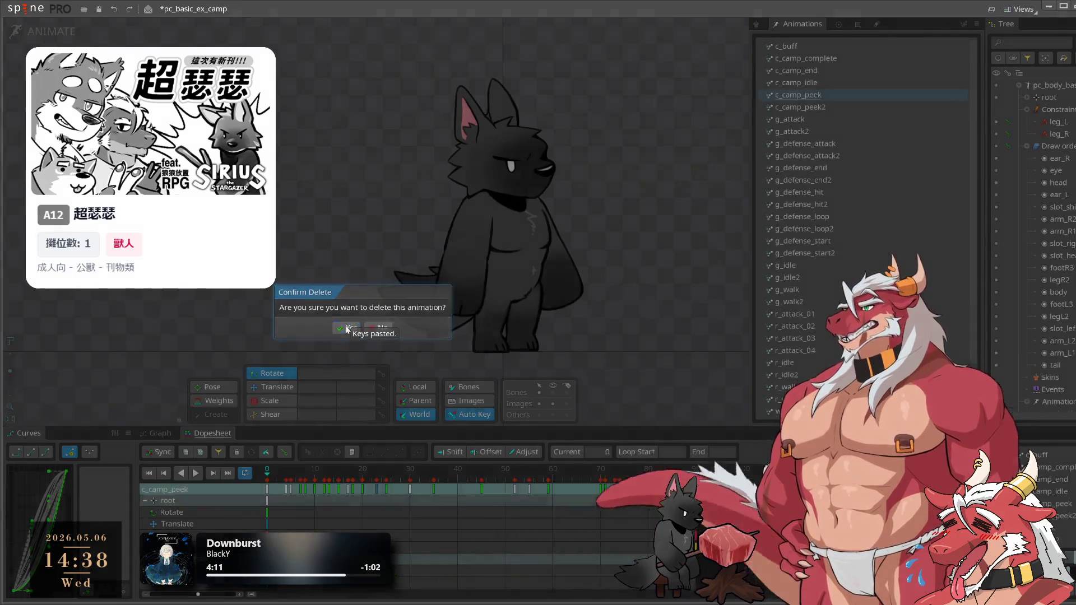
Confirm removing c_camp_idle2, move c_camp_peek2's keys into c_camp_peek, and delete c_camp_peek2
left_click(346, 326)
left_click(813, 107)
key("space")
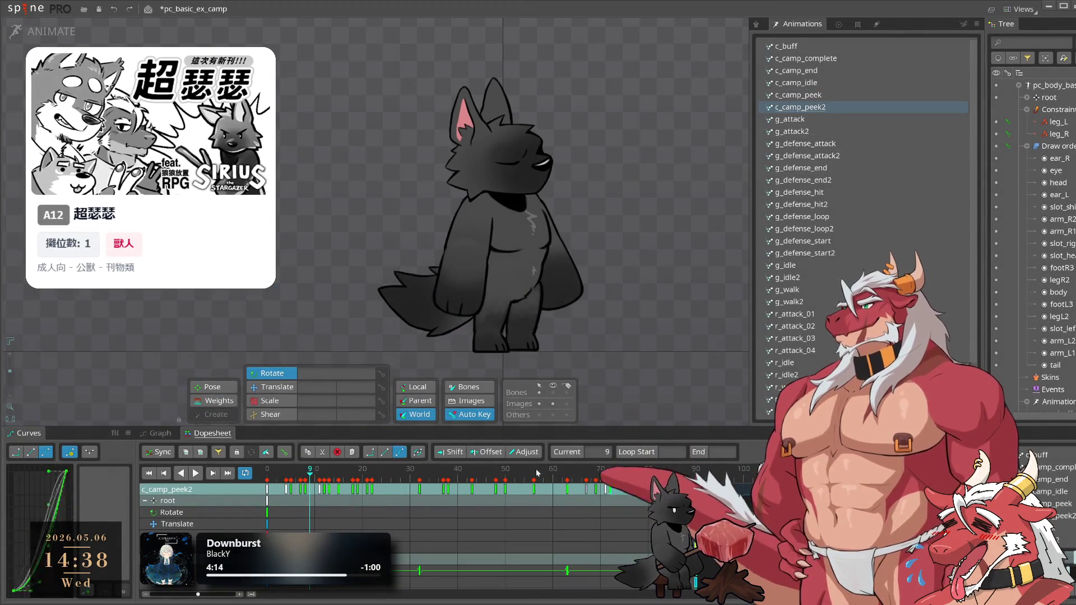
key("ctrl+c")
left_click(807, 97)
left_click(812, 107)
key("ctrl+v")
key("Delete")
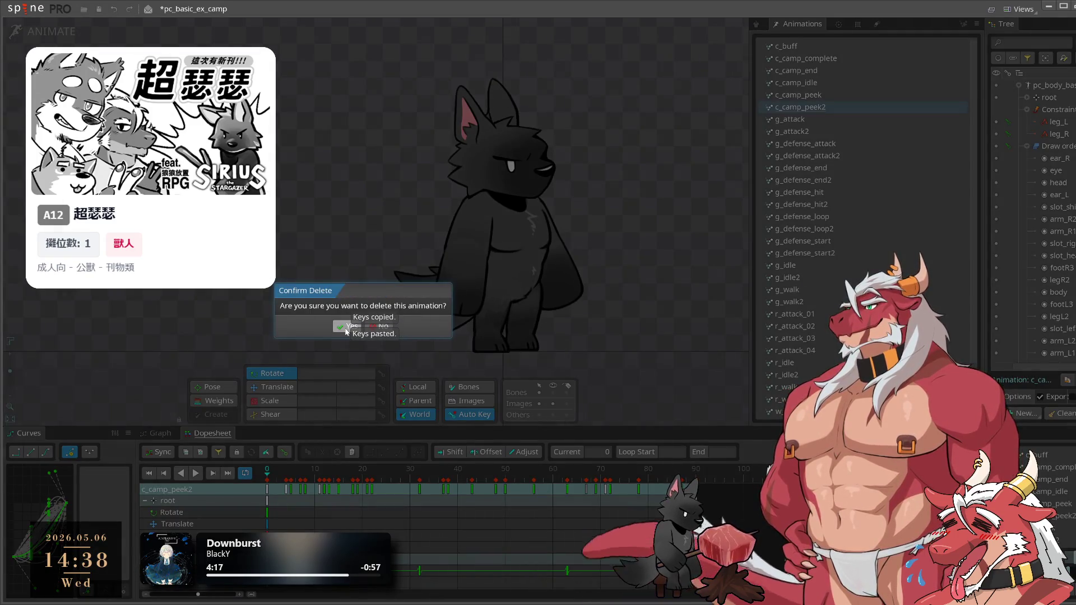
left_click(347, 327)
Transfer g_attack2's keys into g_attack and delete g_attack2
left_click(796, 120)
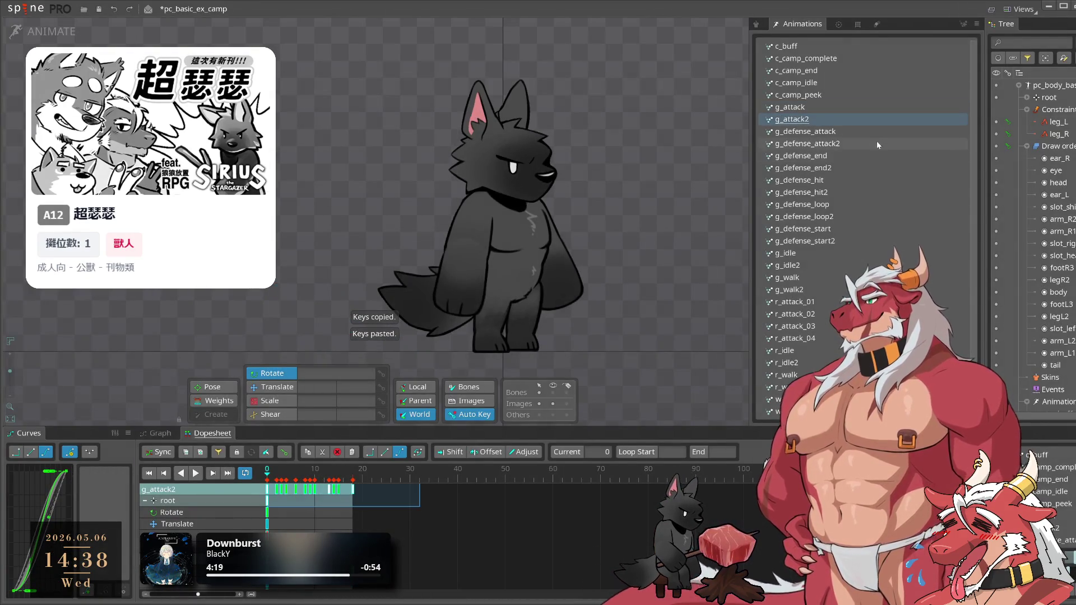
left_click(843, 107)
key("l")
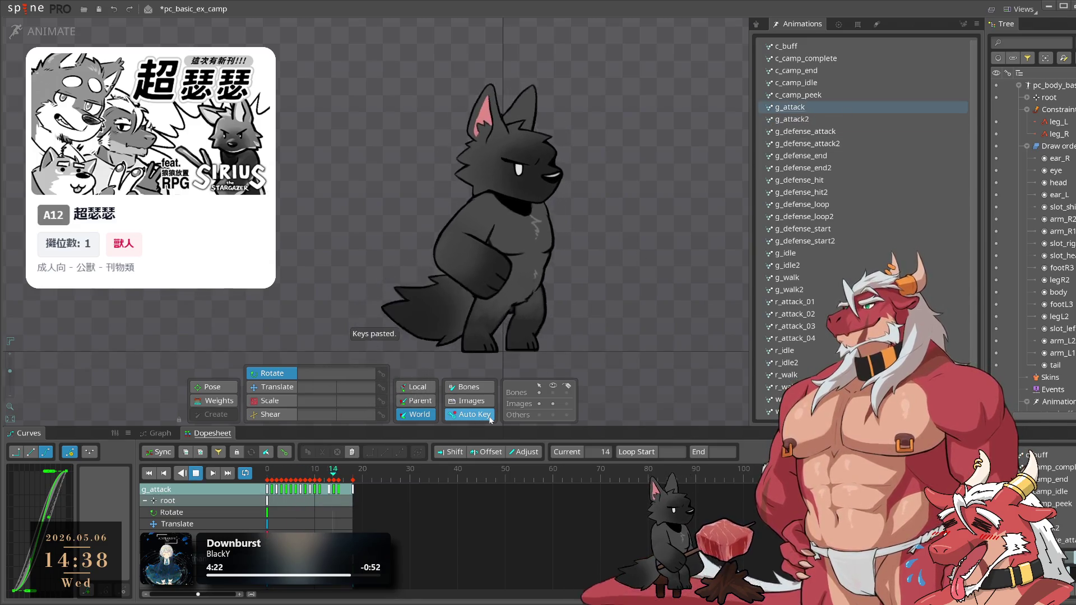
left_click(821, 119)
key("Delete")
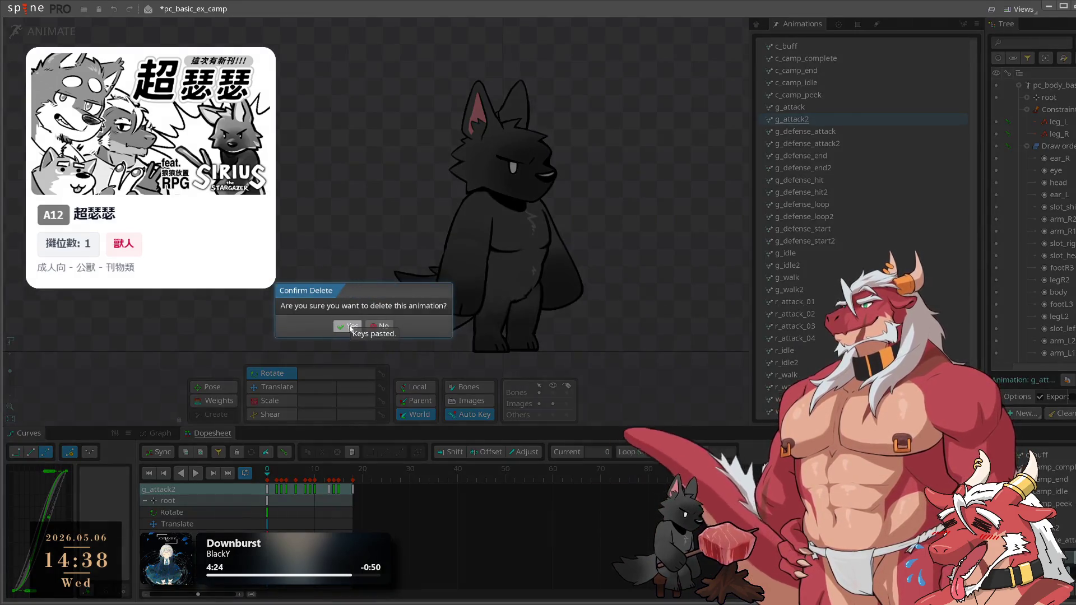
left_click(348, 326)
Copy g_defense_attack2's keys into g_defense_attack and delete g_defense_attack2
left_click(812, 132)
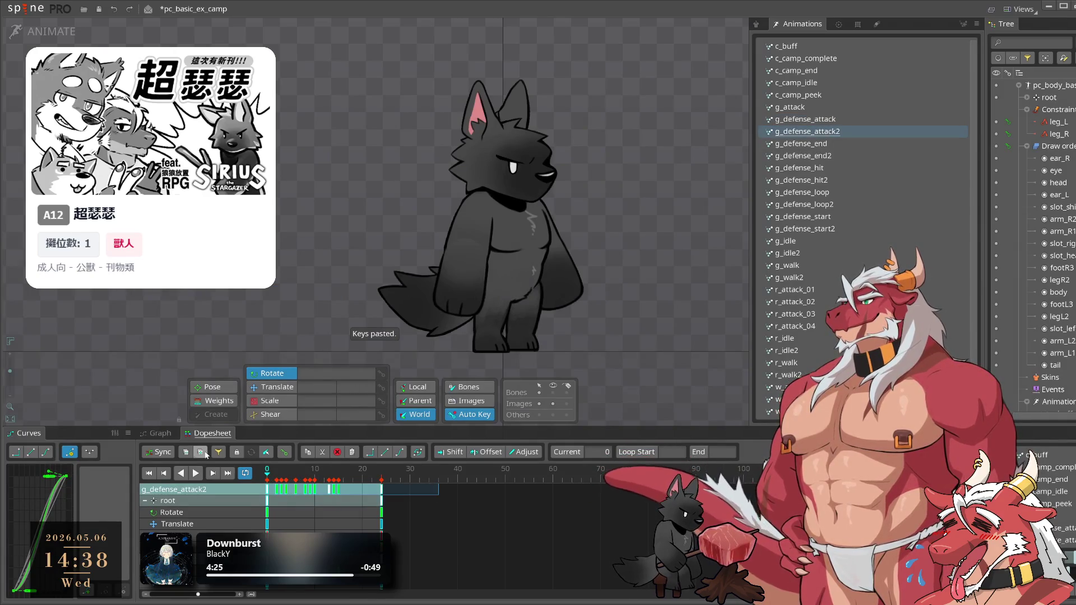
key("ctrl+c")
left_click(805, 120)
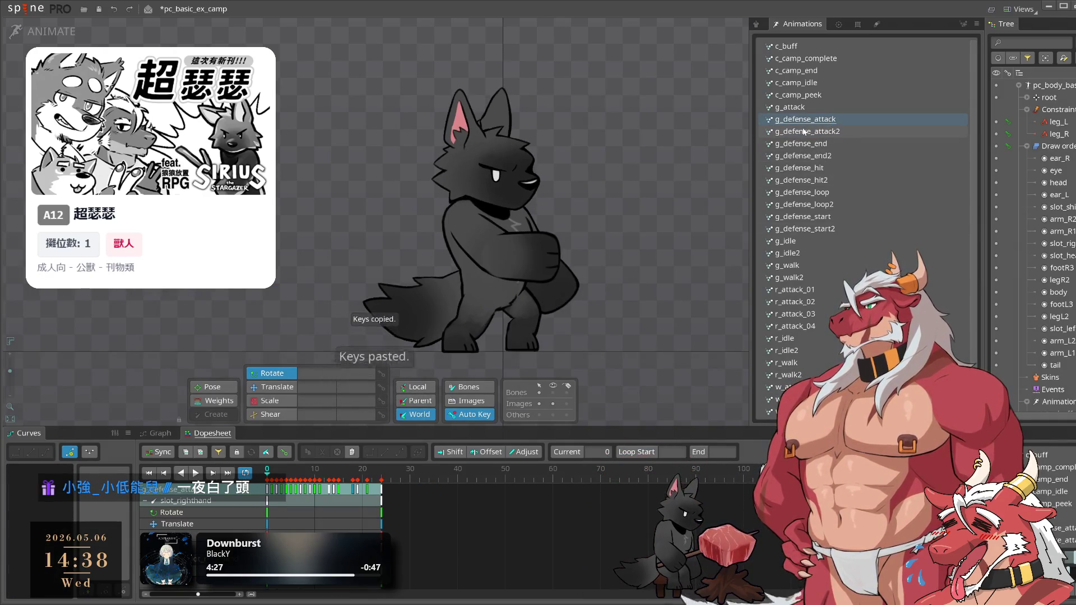
key("Right")
left_click(822, 135)
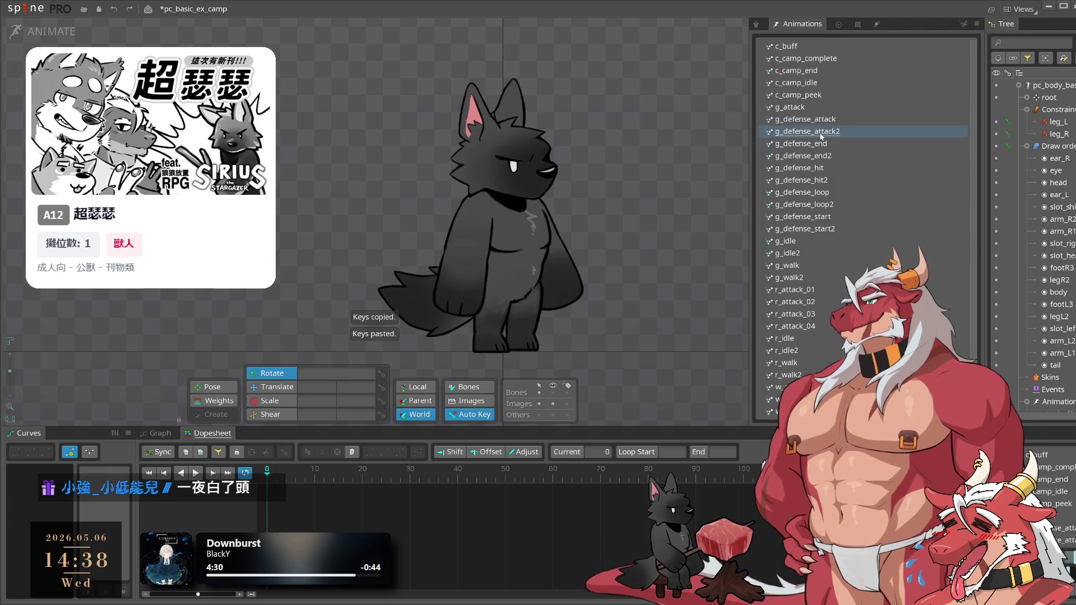
key("Delete")
left_click(344, 326)
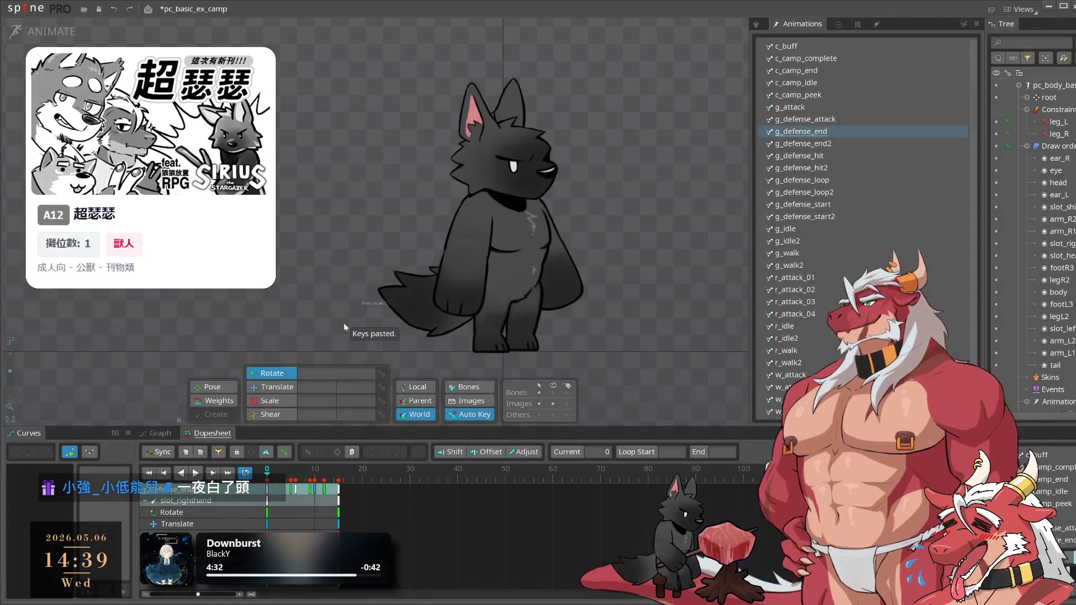
Paste g_defense_end2's keys into g_defense_end and delete g_defense_end2
left_click(803, 143)
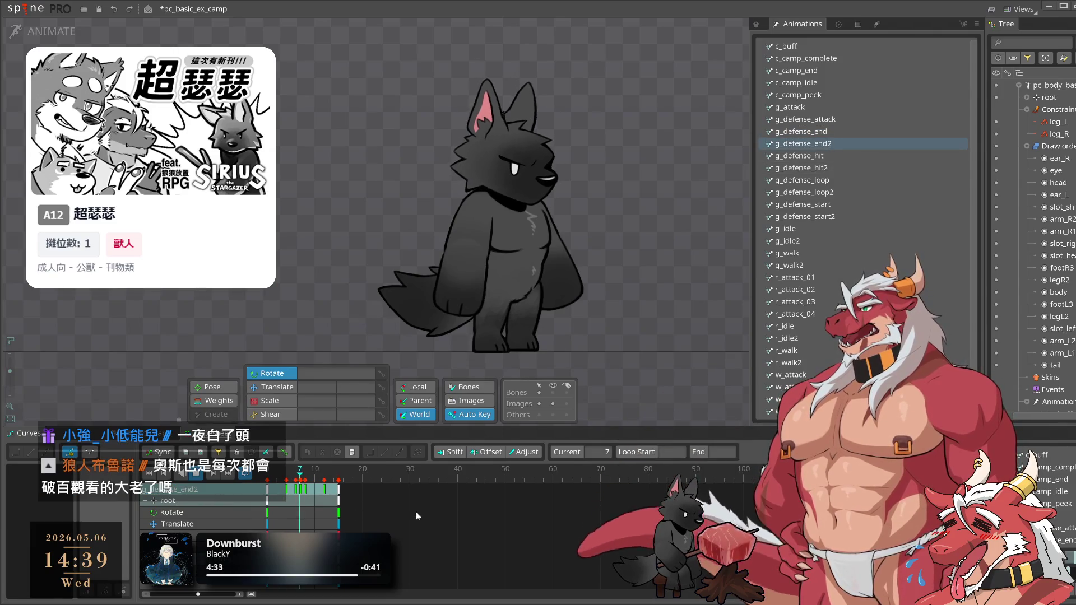
key("Escape")
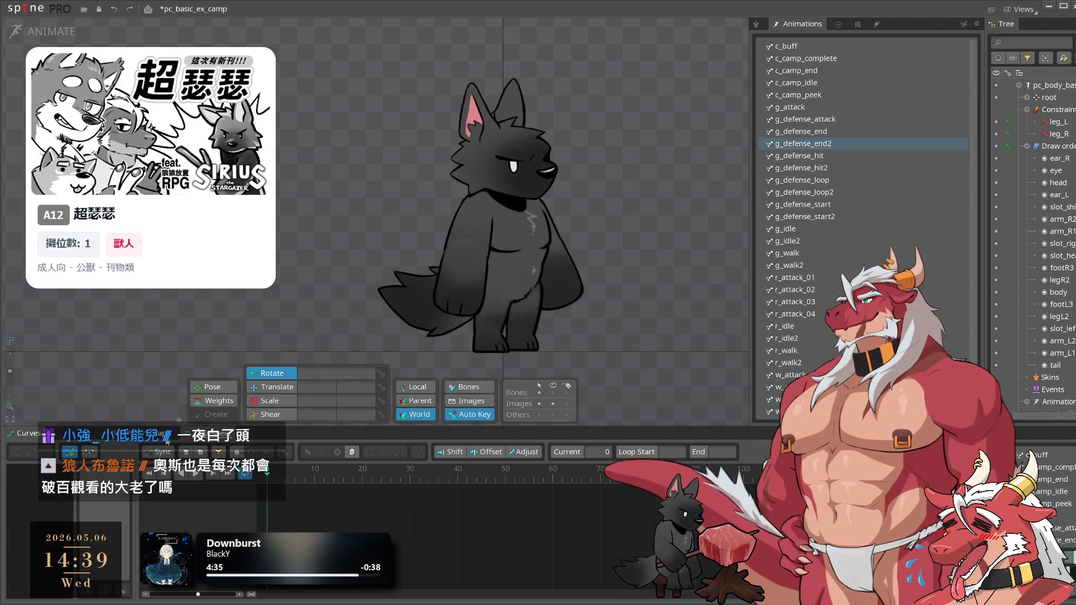
left_click(819, 131)
key("ctrl+v")
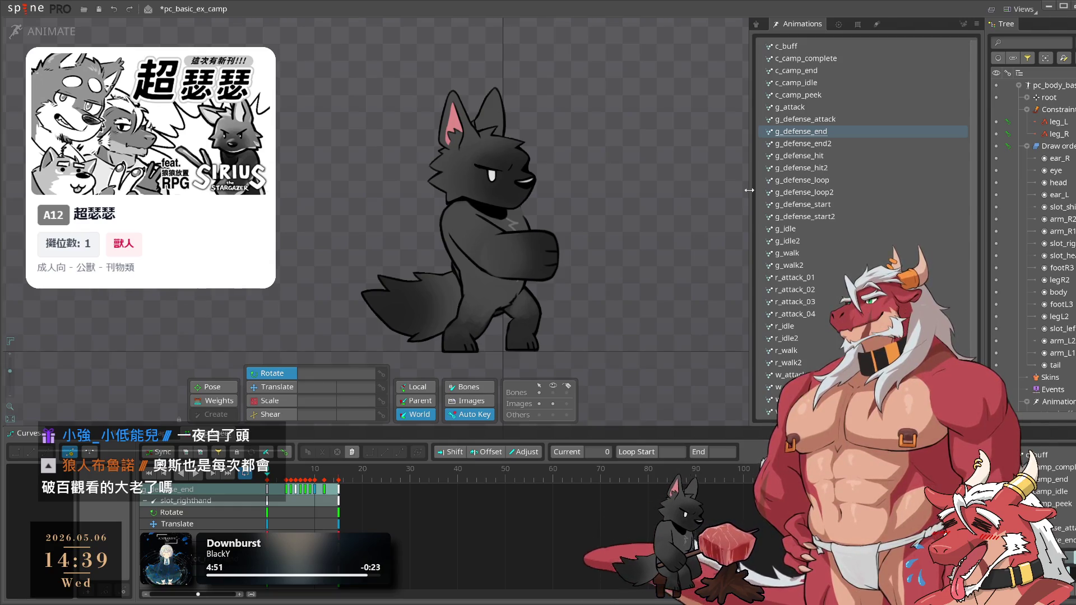
left_click(831, 143)
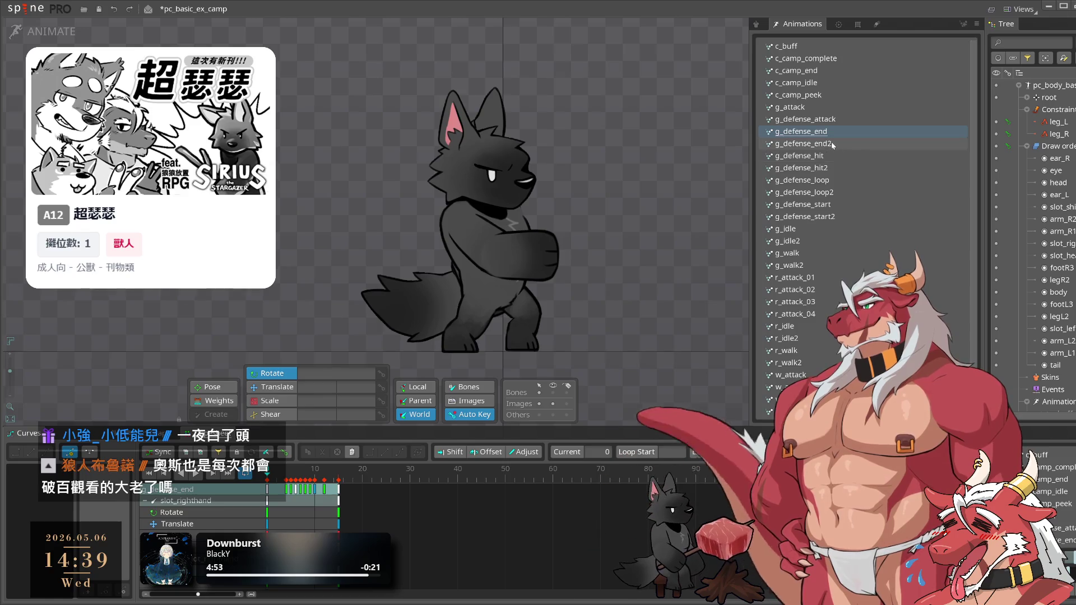
key("Delete")
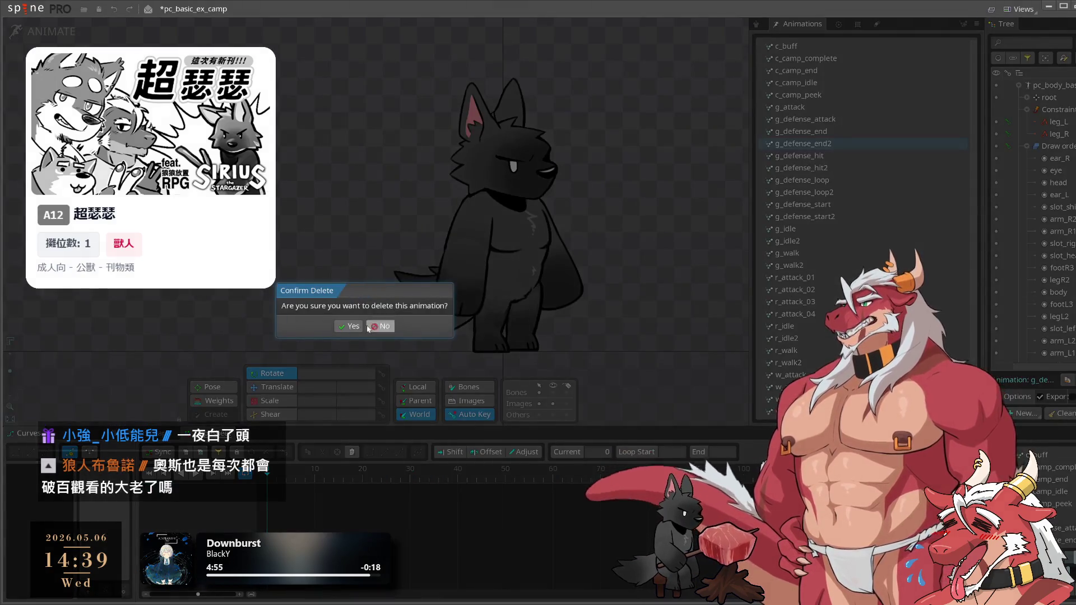
key("Return")
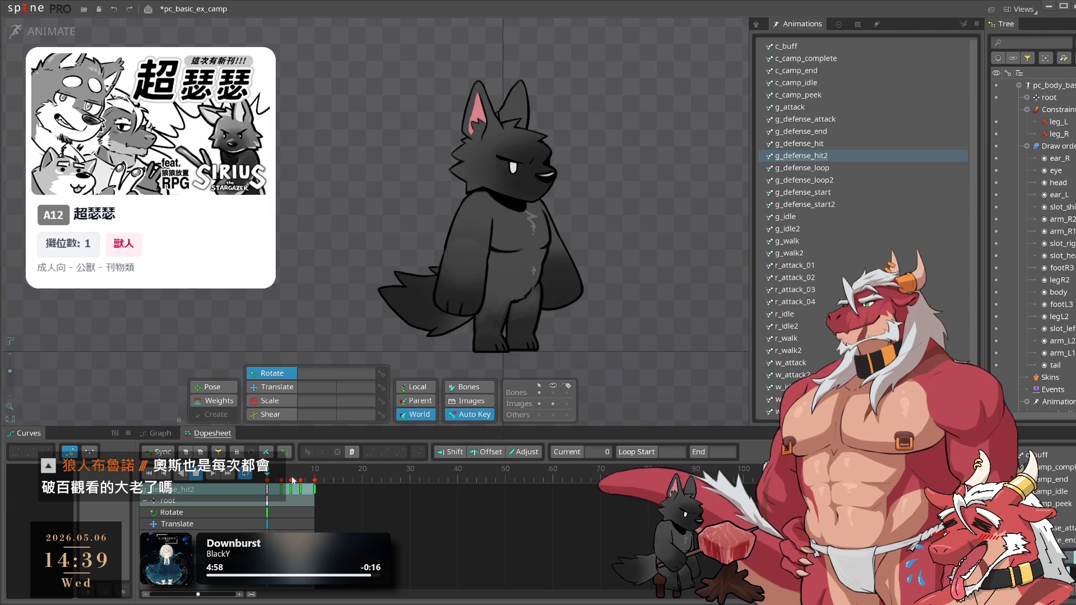
left_click(742, 325)
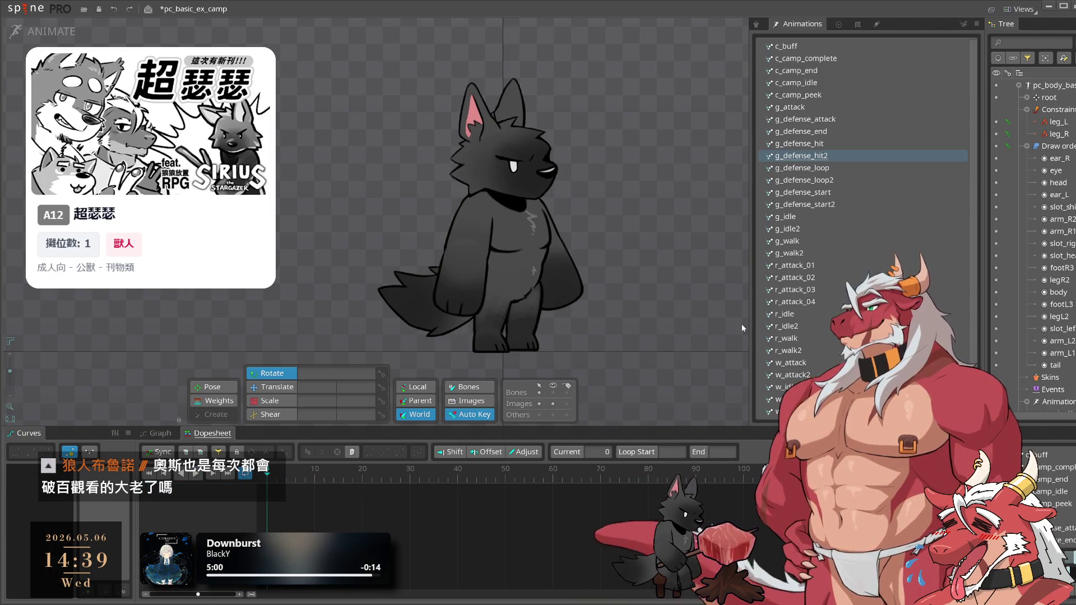
Paste the keys into g_defense_hit, preview frame 4, and delete g_defense_hit2
left_click(838, 146)
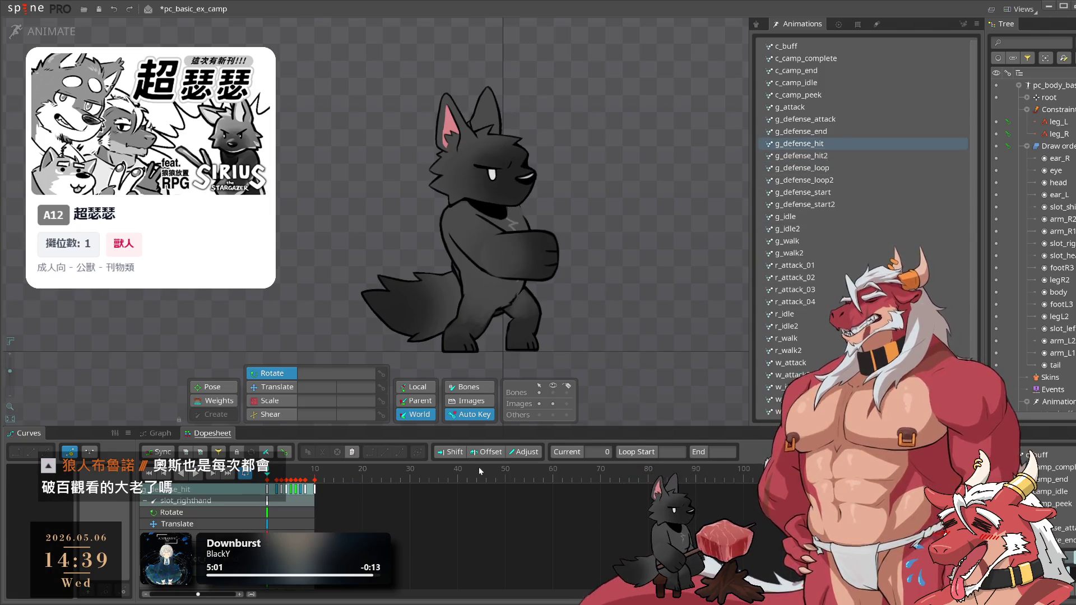
key("ctrl+v")
left_click_drag(565, 454, 572, 454)
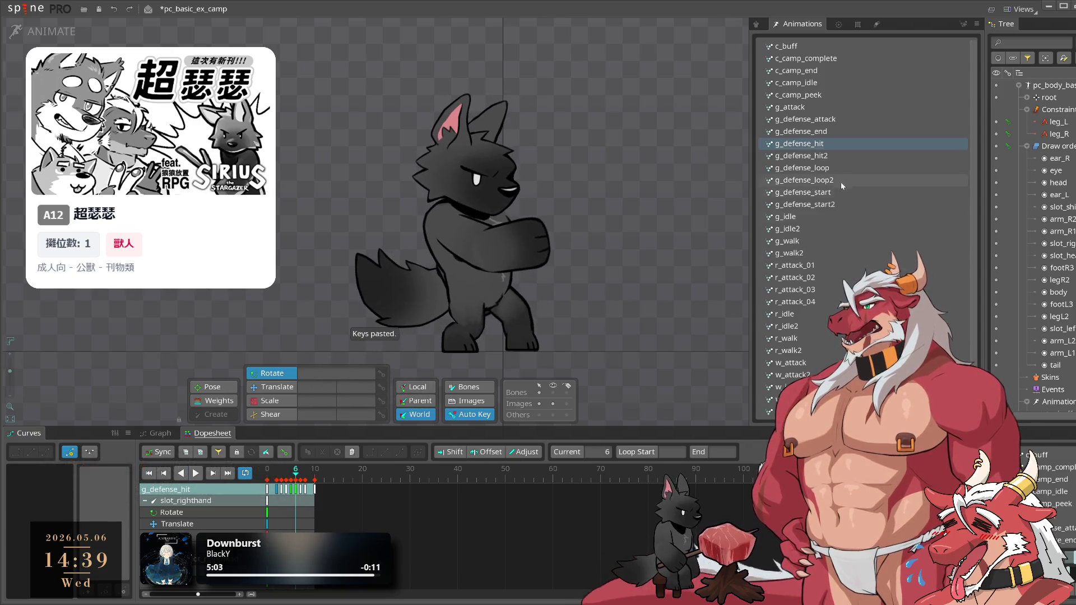
left_click(830, 157)
key("Delete")
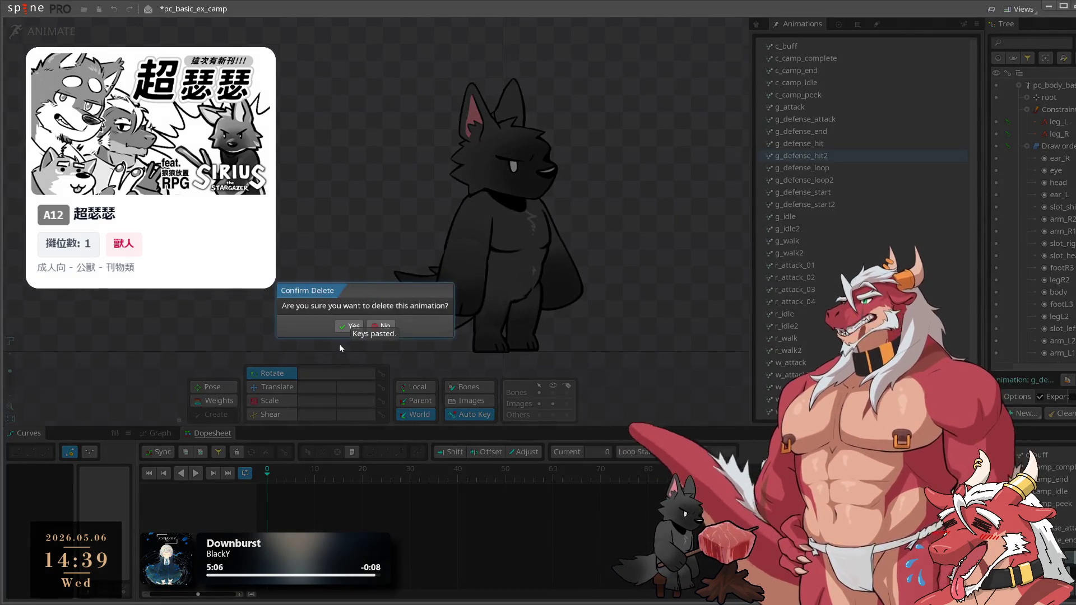
key("Return")
Paste g_defense_loop2's keys into g_defense_loop and delete g_defense_loop2
left_click(812, 169)
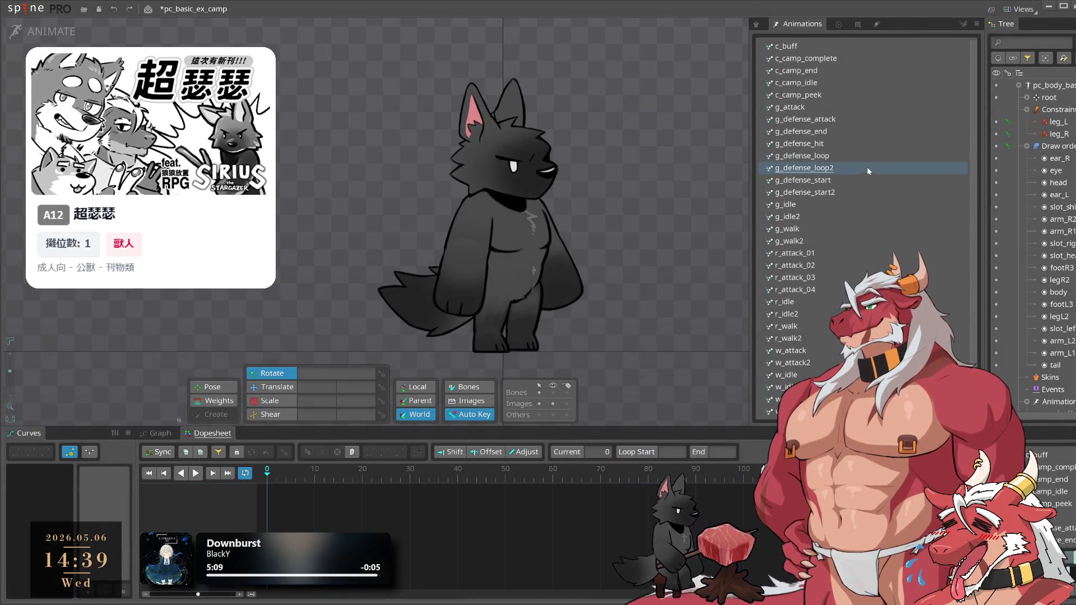
left_click(848, 155)
key("ctrl+v")
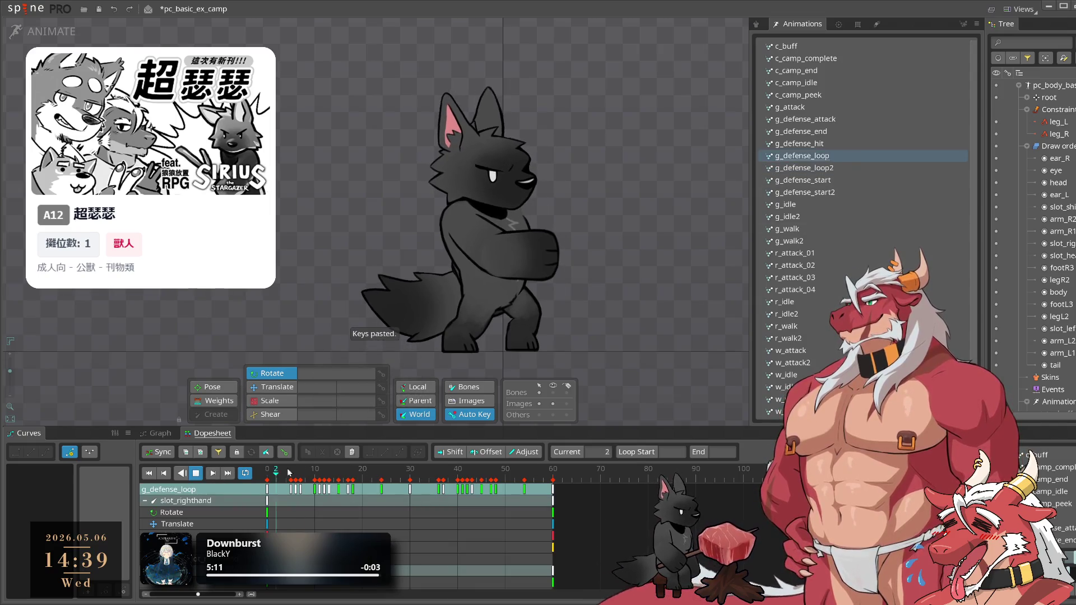
left_click(847, 168)
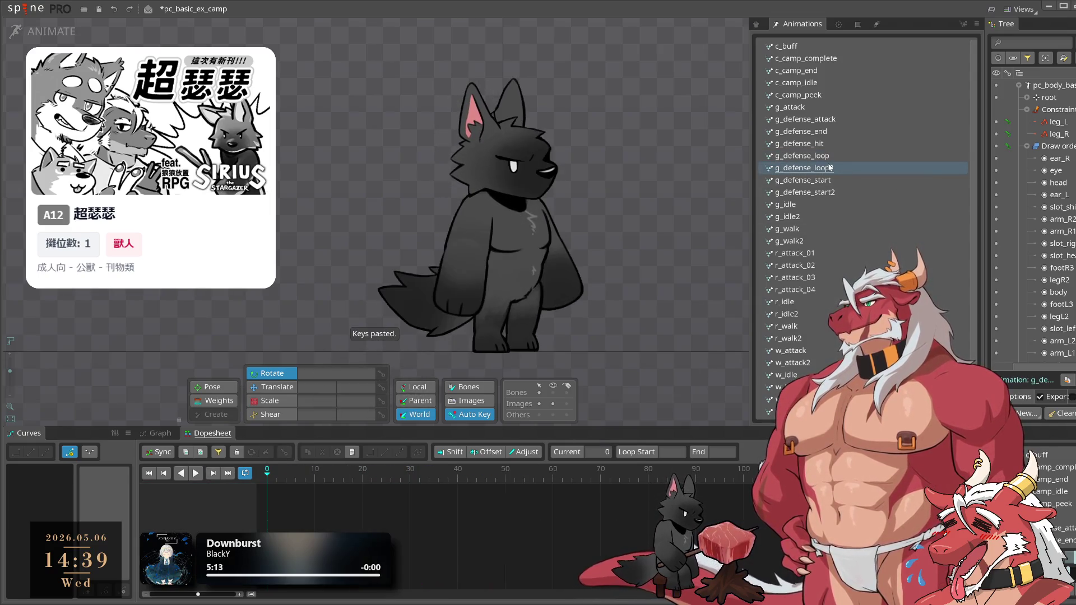
key("Delete")
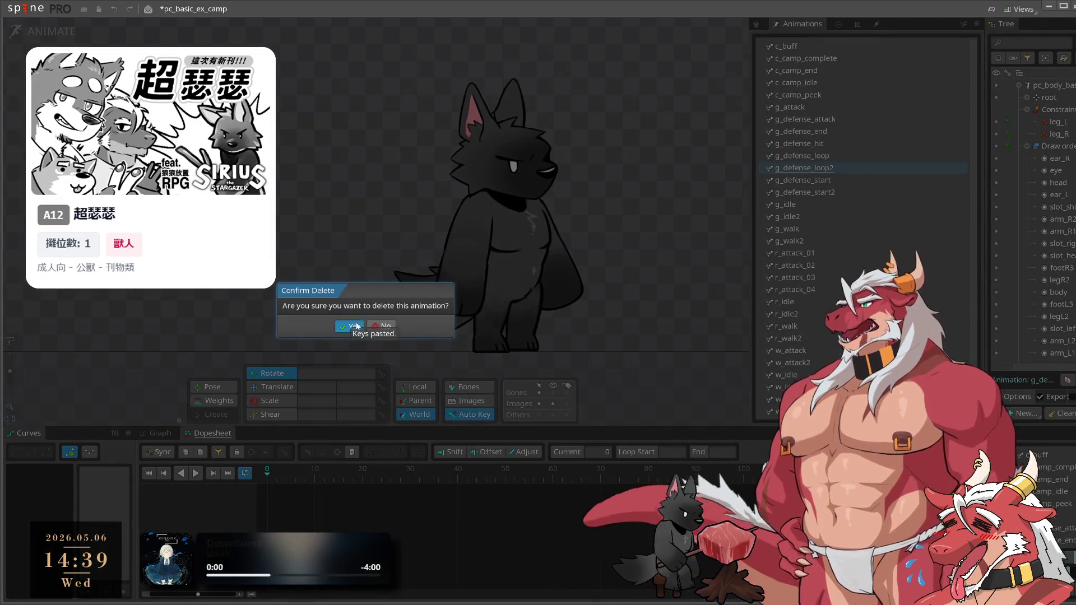
left_click(357, 326)
left_click(835, 179)
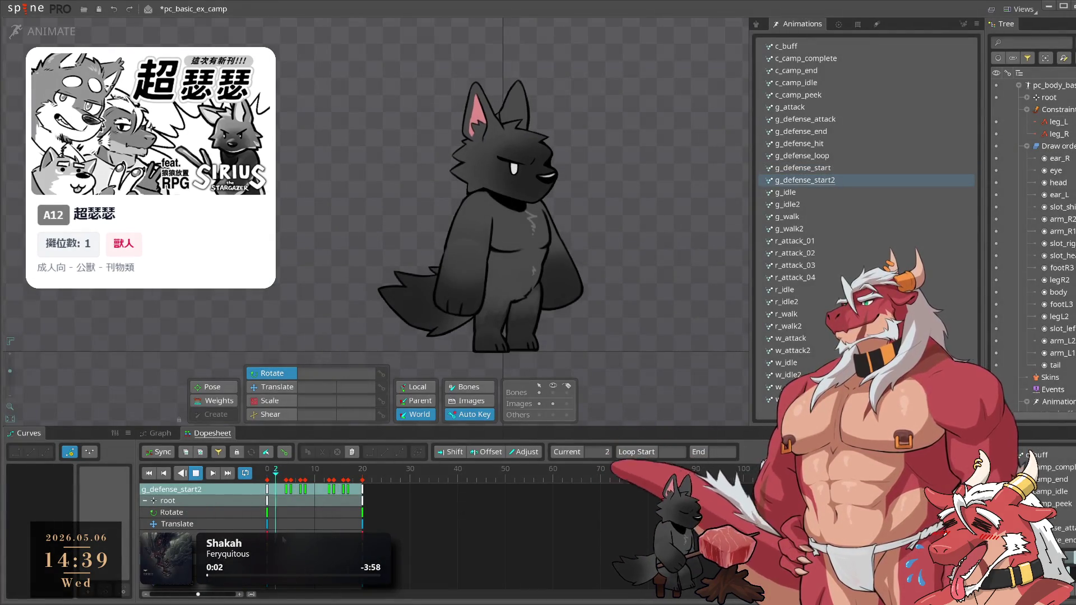
Cut g_defense_start2's keys into g_defense_start and delete the emptied g_defense_start2
key("Escape")
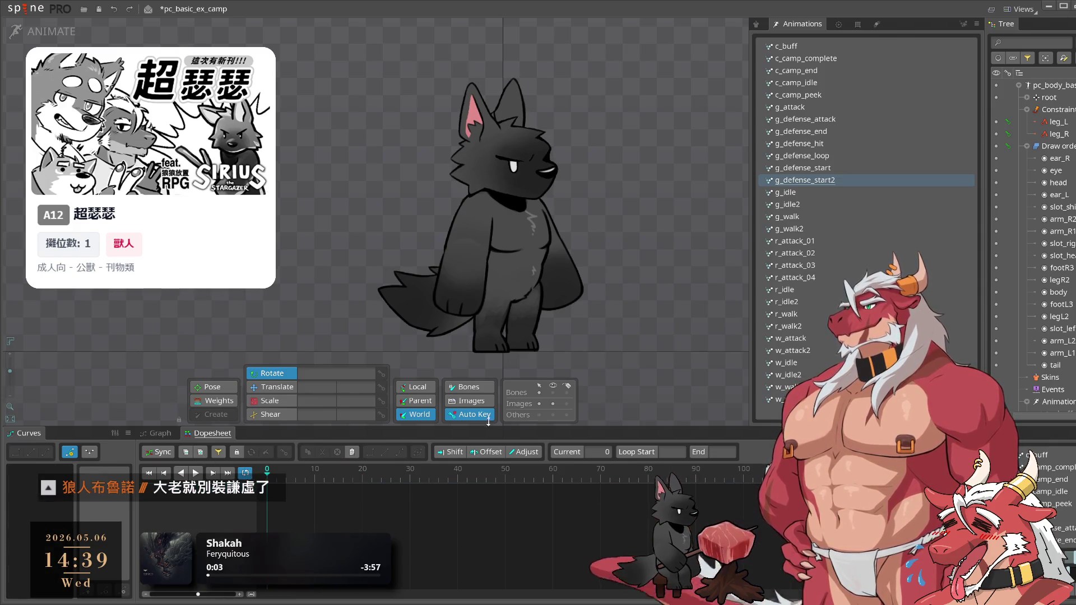
left_click(838, 168)
key("ctrl+v")
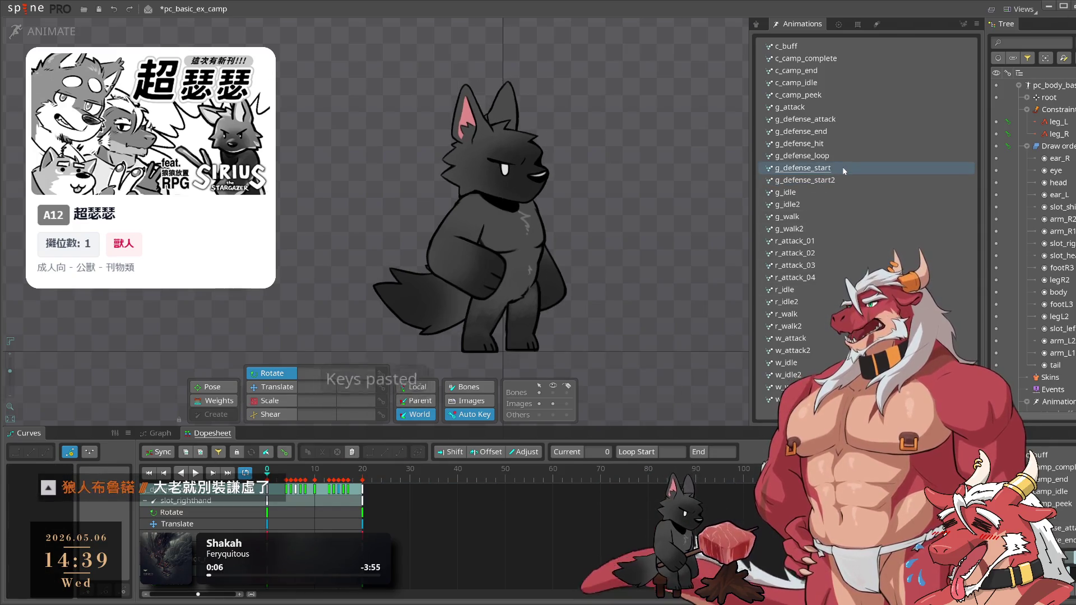
left_click(833, 181)
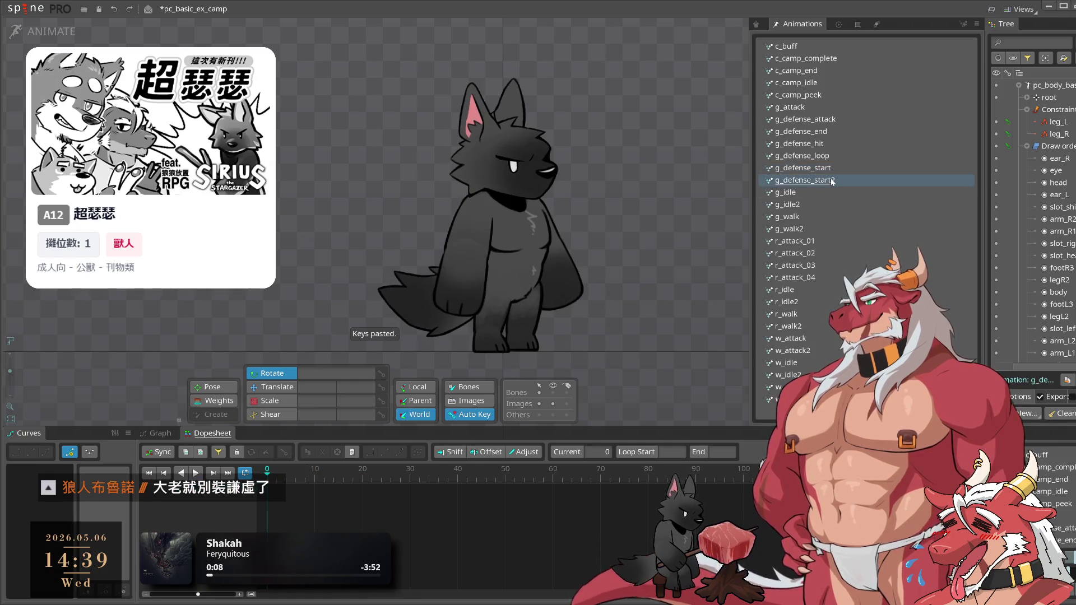
key("Delete")
left_click(352, 328)
left_click(814, 194)
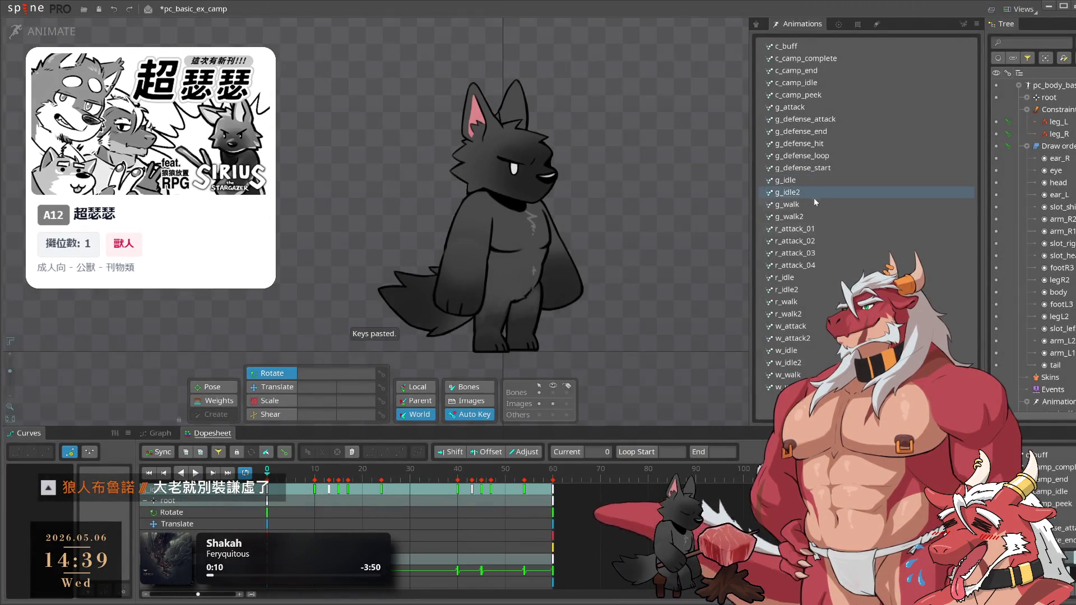
Paste the cut keys into g_idle and delete the g_idle2 duplicate
left_click(823, 179)
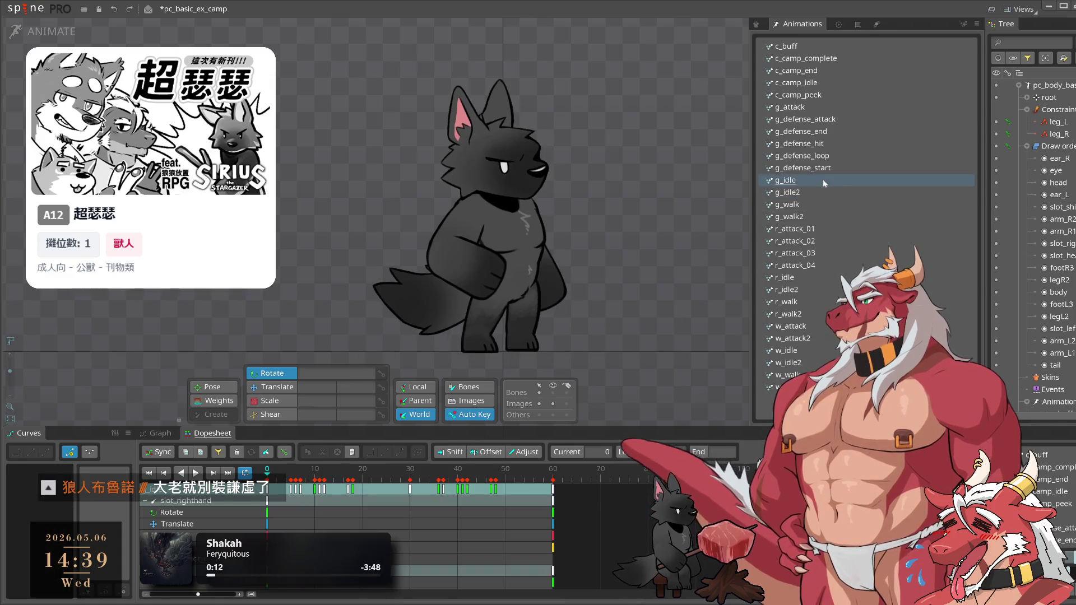
key("ctrl+v")
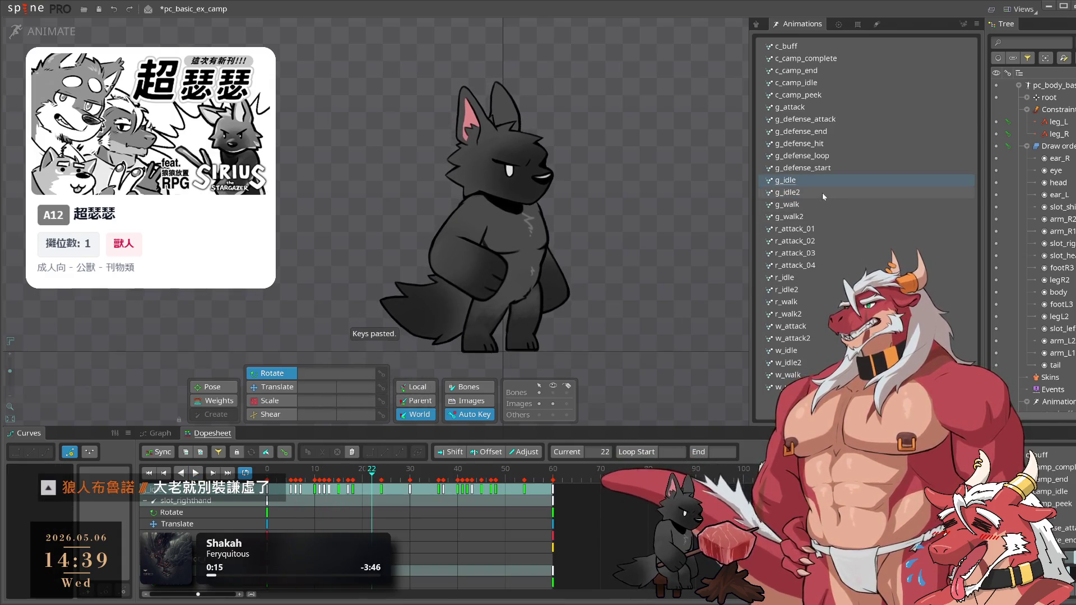
left_click(822, 193)
key("Delete")
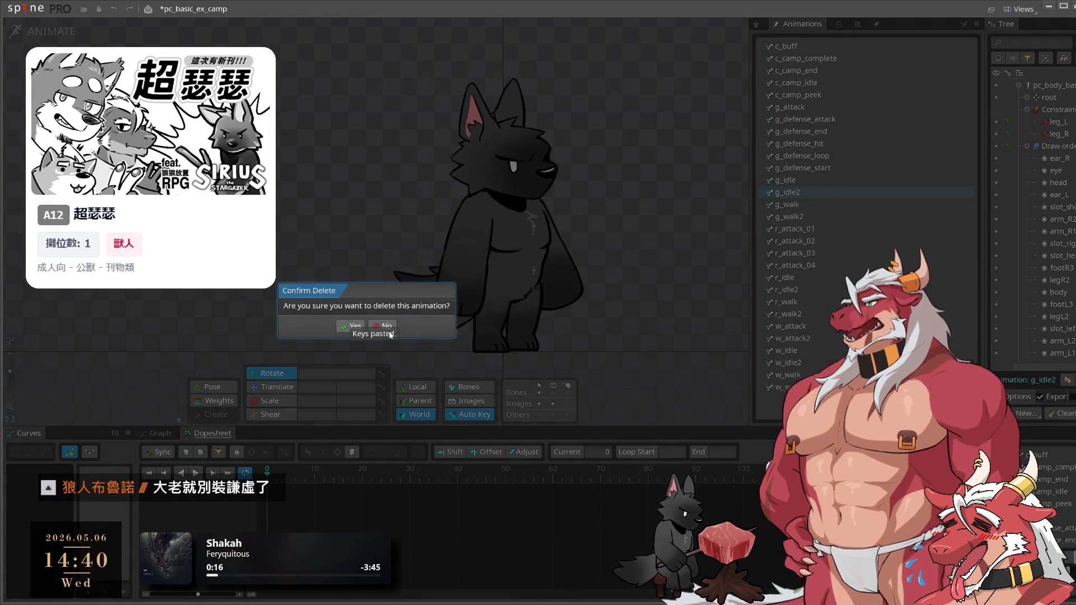
key("Return")
left_click(835, 205)
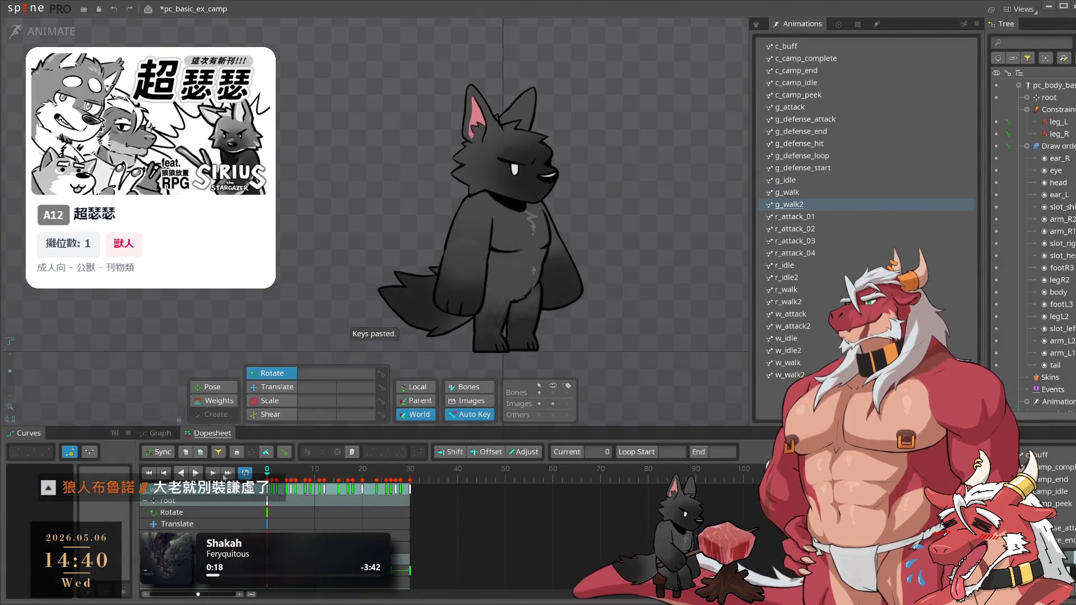
Move g_walk2's keys into g_walk, preview it, and delete the emptied g_walk2
key("Delete")
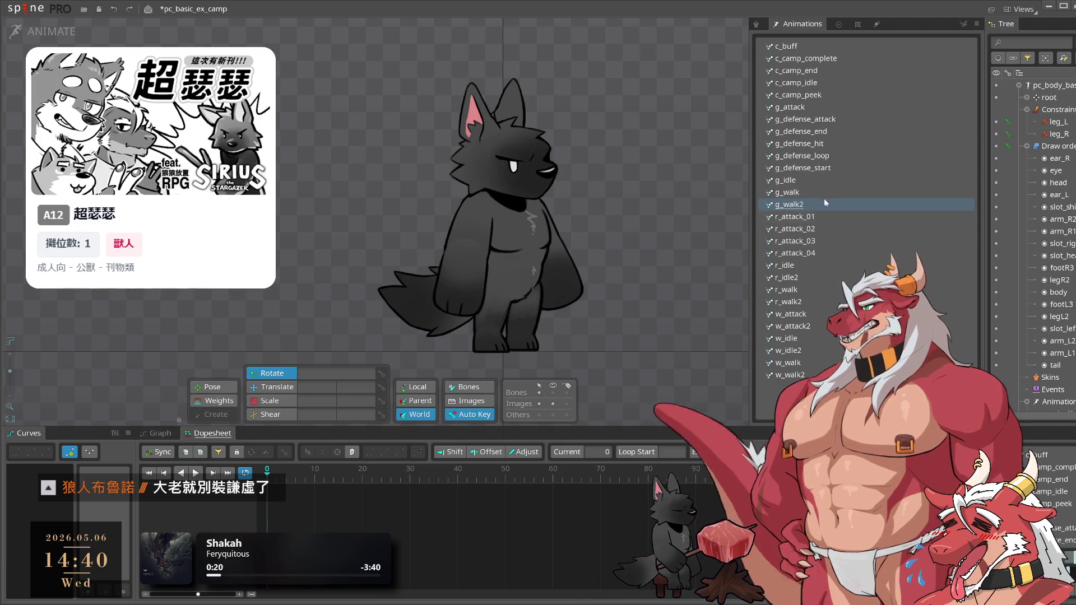
key("ctrl+v")
key("space")
left_click(788, 192)
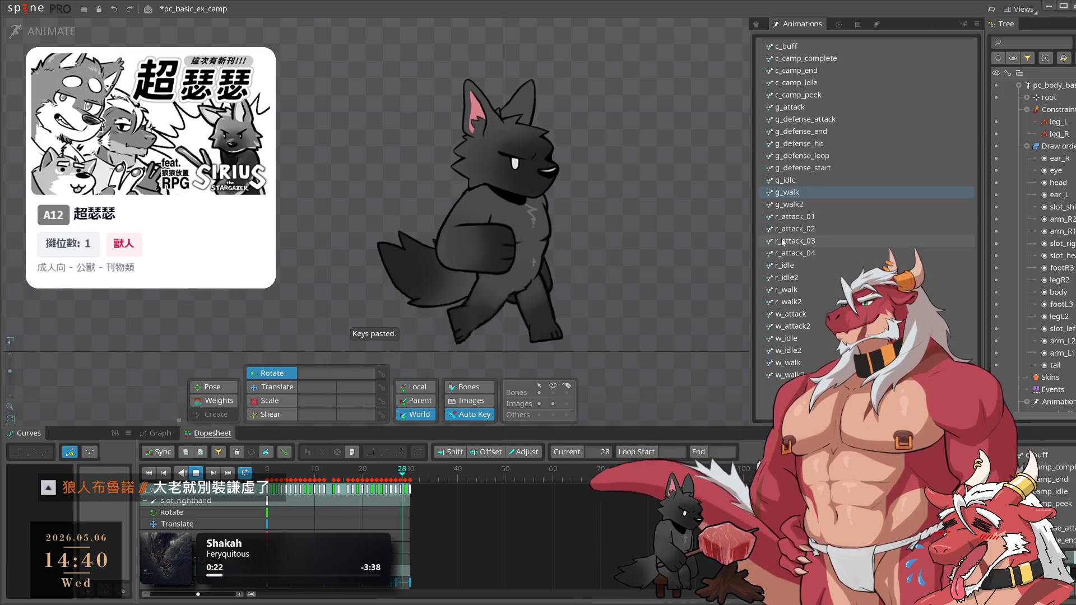
left_click(809, 205)
key("Delete")
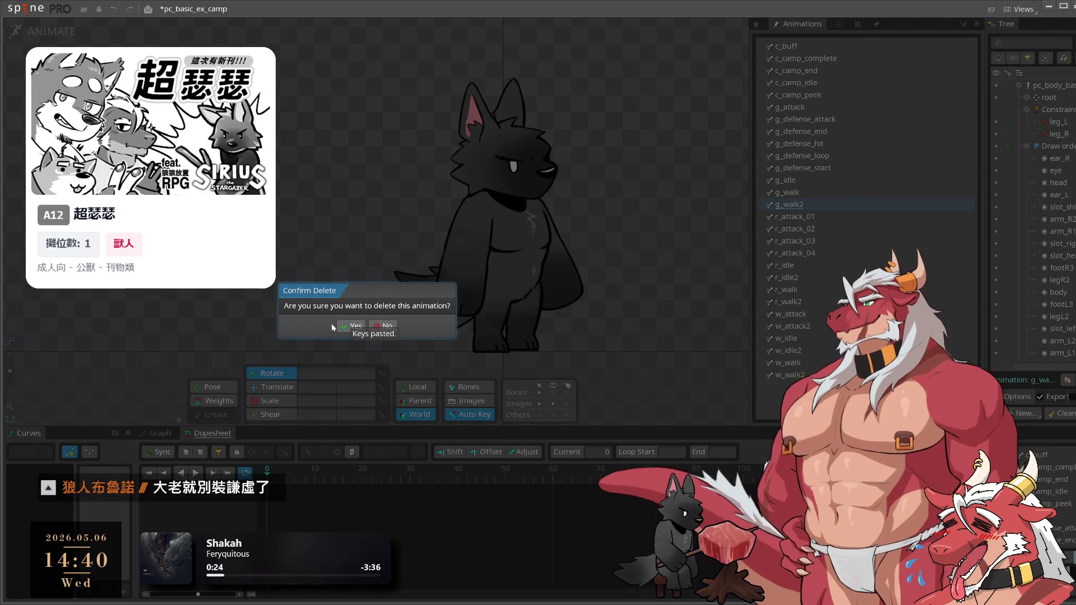
left_click(339, 326)
Copy all keys from r_attack_03 and paste them into r_attack_01
left_click(822, 230)
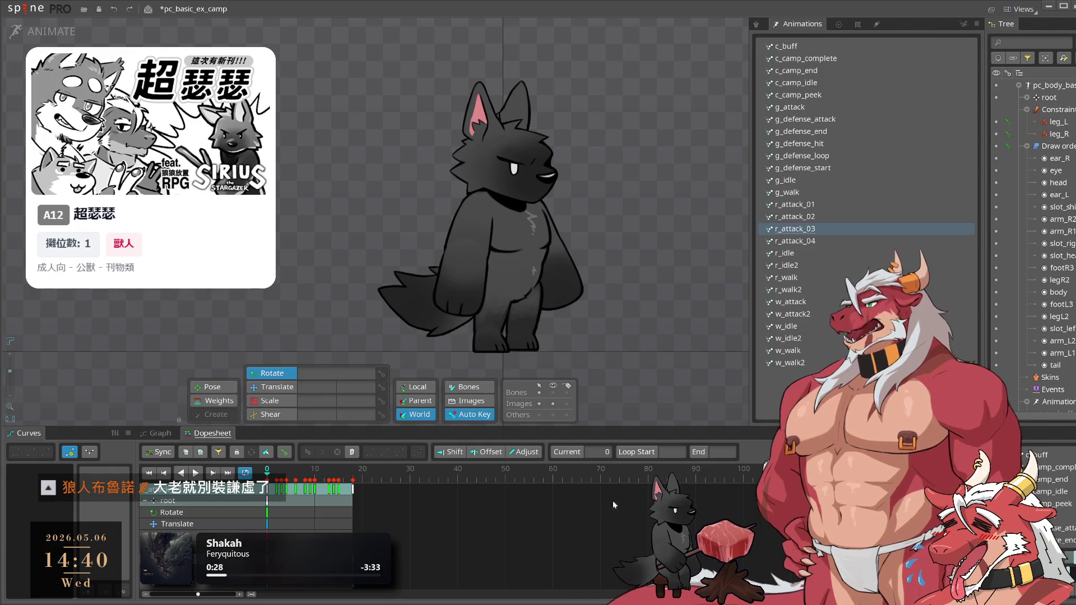
left_click_drag(420, 507, 220, 473)
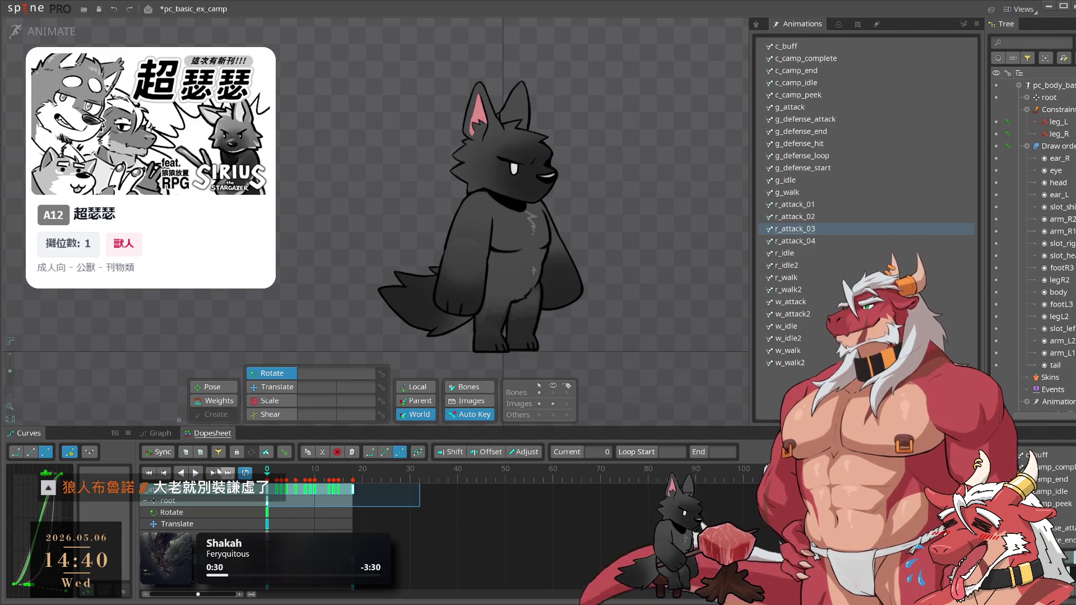
key("ctrl+c")
left_click(835, 206)
key("ctrl+v")
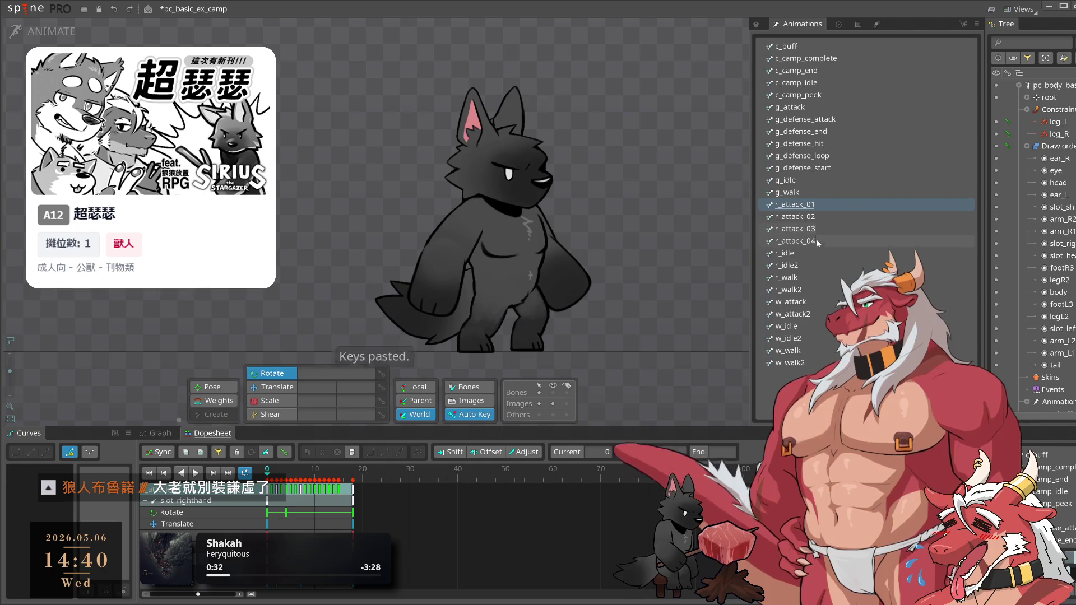
Check the keys of r_attack_04 and r_attack_02 and preview the playback
left_click(826, 241)
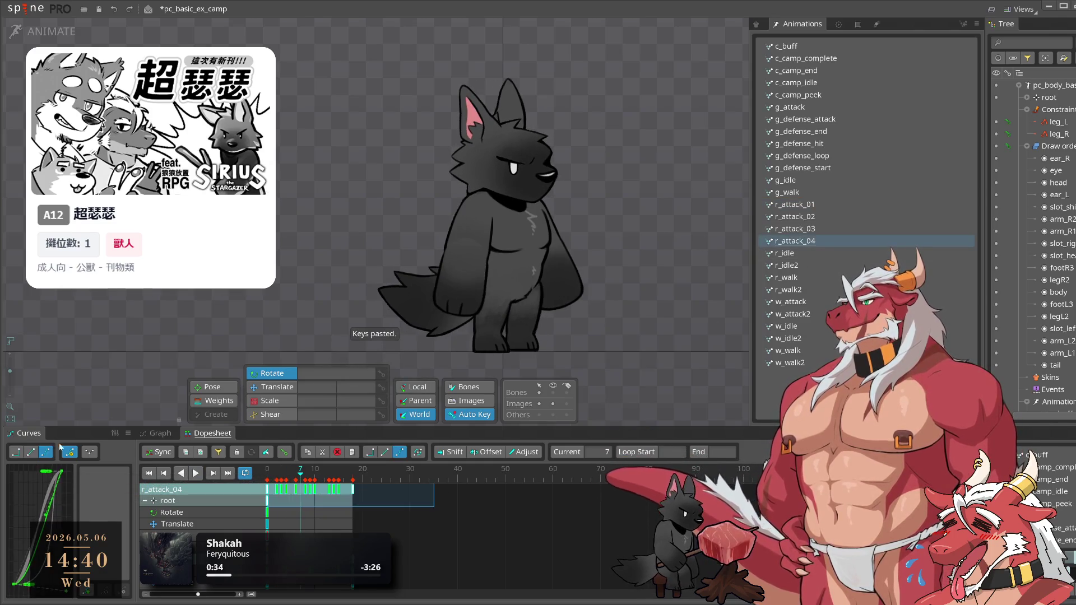
left_click(867, 219)
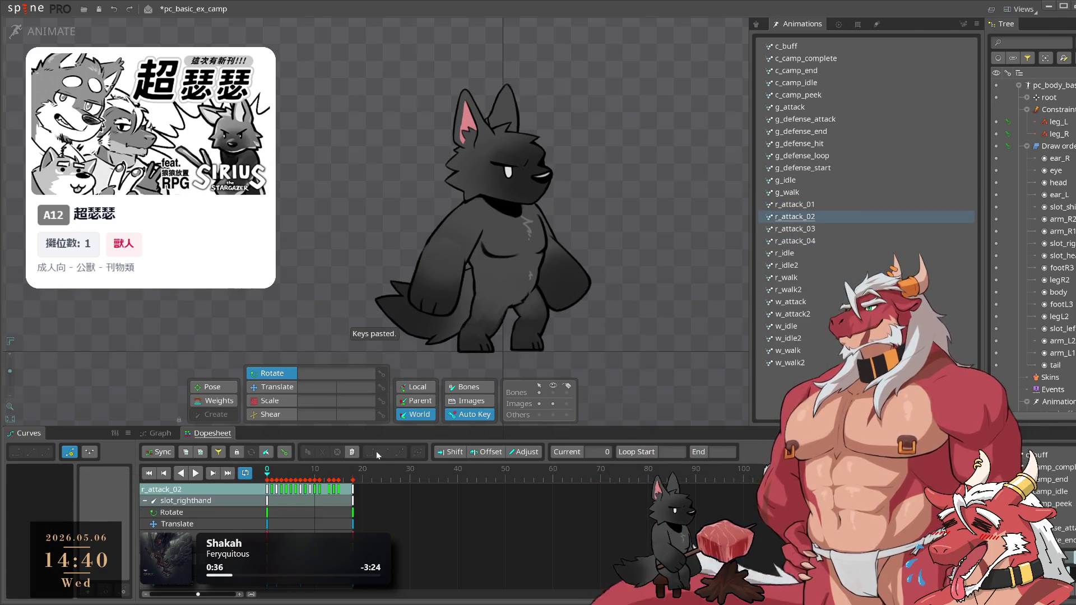
key("space")
left_click(828, 205)
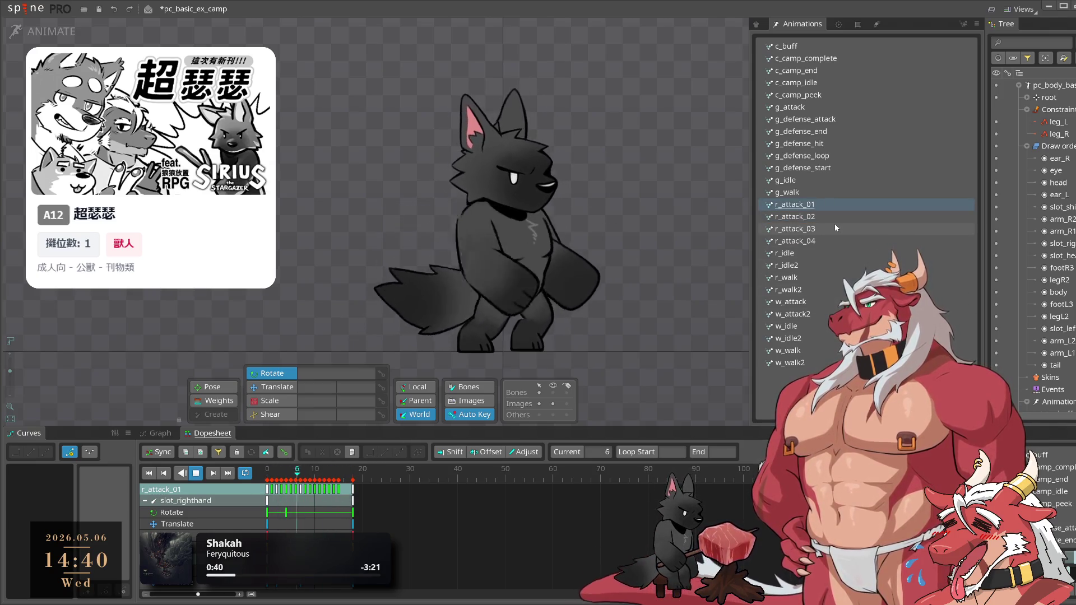
Delete the emptied r_attack_03 and r_attack_04 animations
left_click(835, 227)
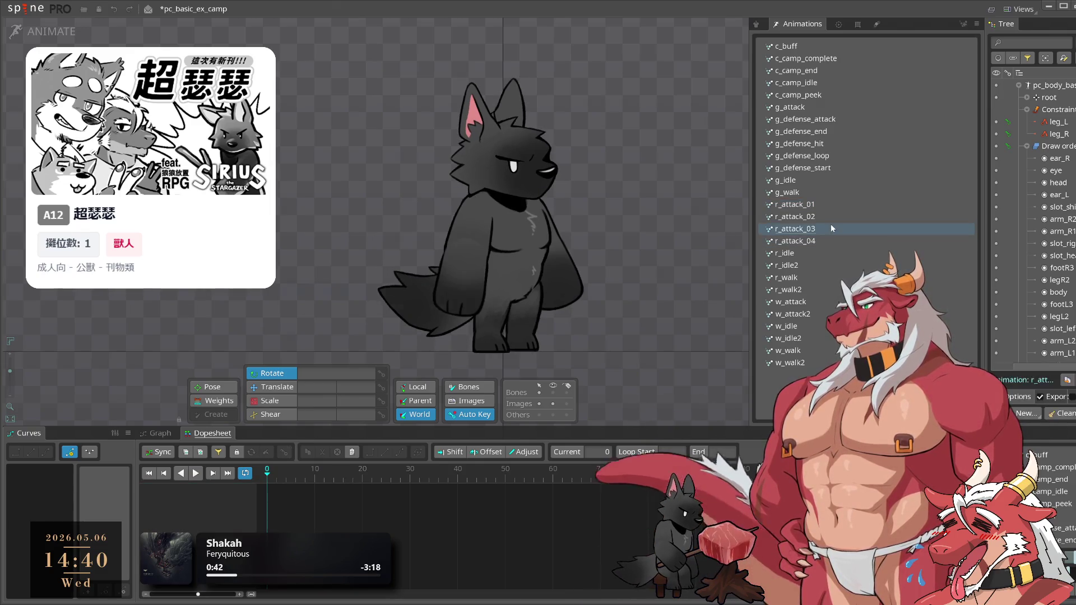
key("Delete")
key("Return")
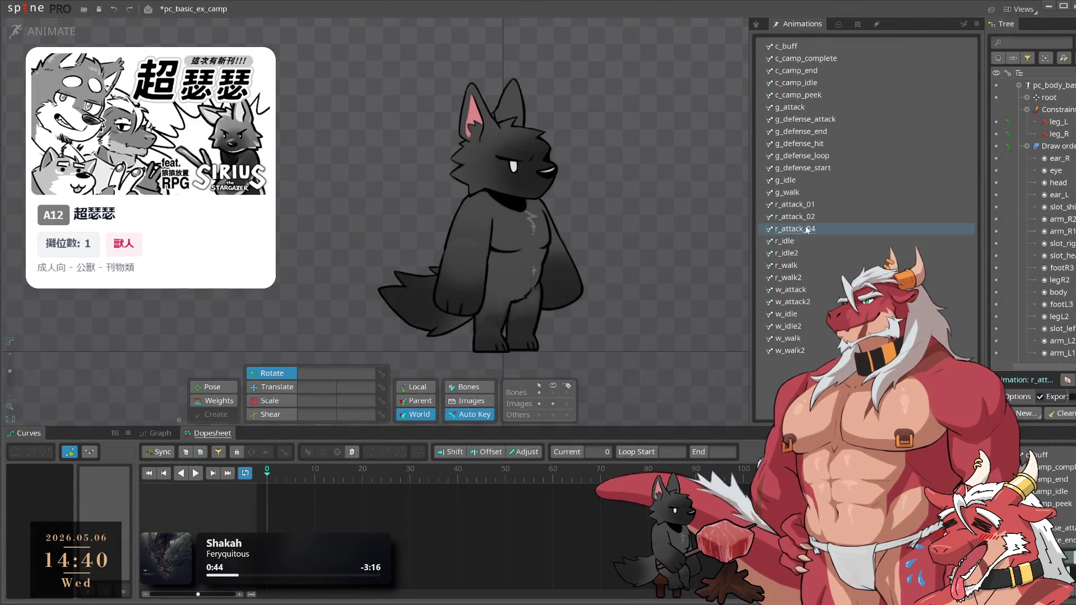
key("Delete")
left_click(343, 328)
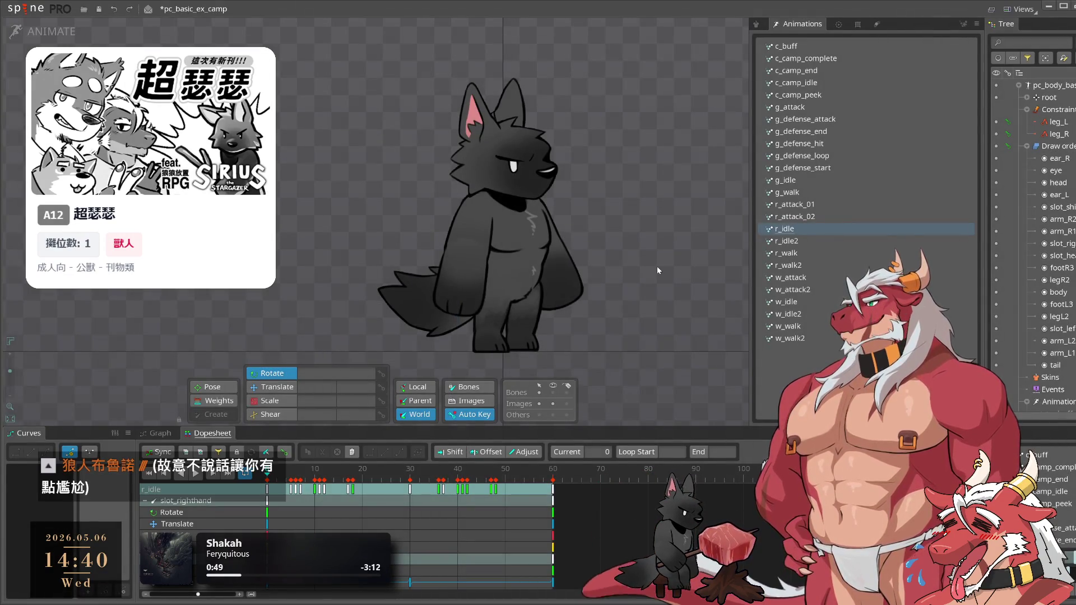
Paste the keys into r_idle and delete the r_idle2 duplicate
left_click(798, 242)
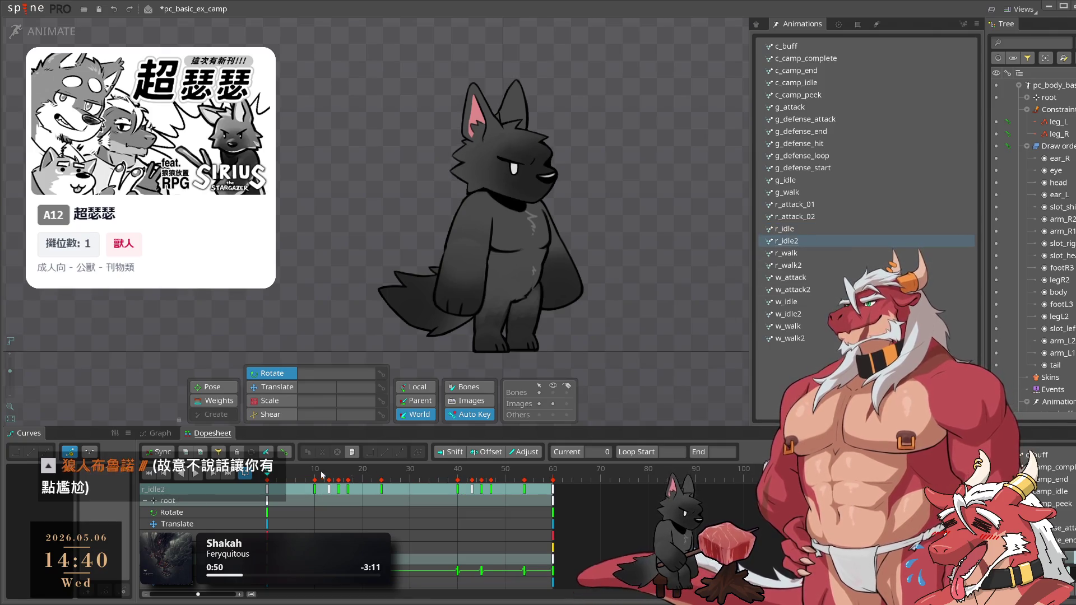
left_click(780, 239)
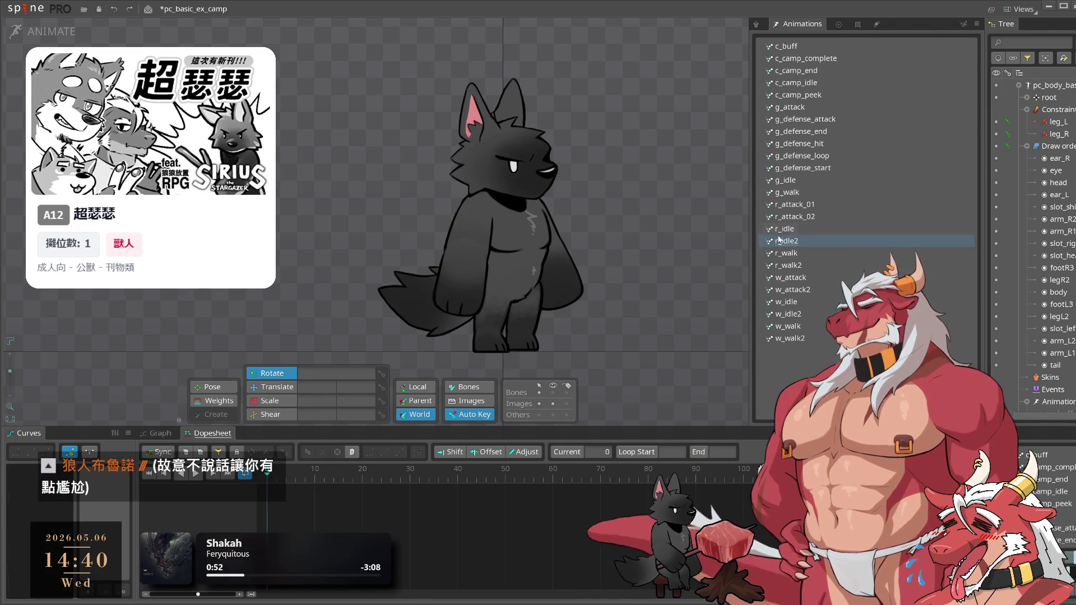
left_click(779, 239)
key("ctrl+v")
left_click(813, 241)
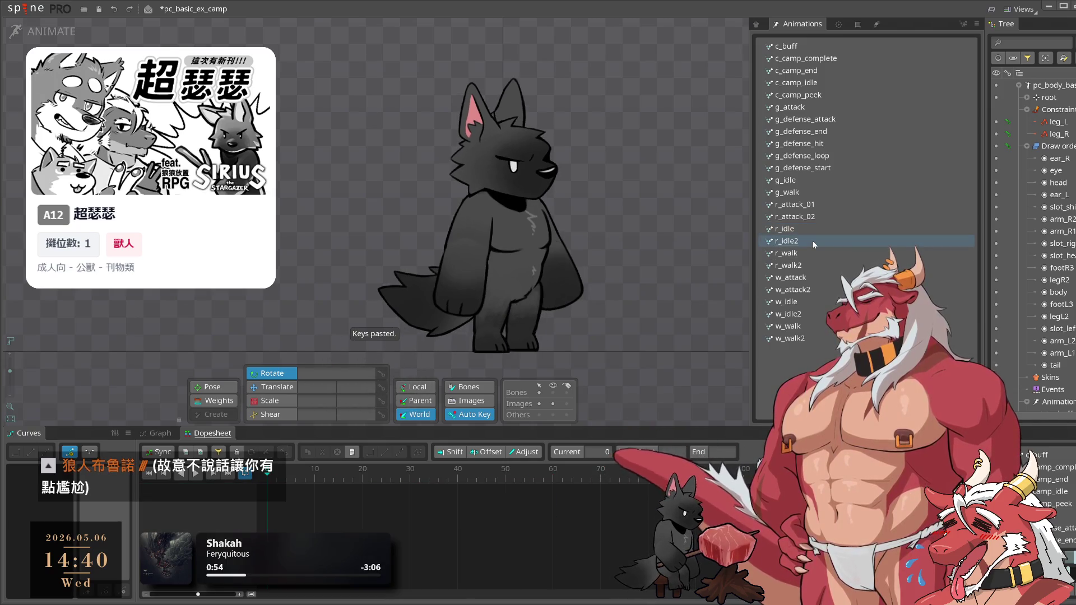
key("Delete")
left_click(360, 331)
Compare r_walk2 with r_walk, then delete the r_walk2 duplicate
left_click(820, 254)
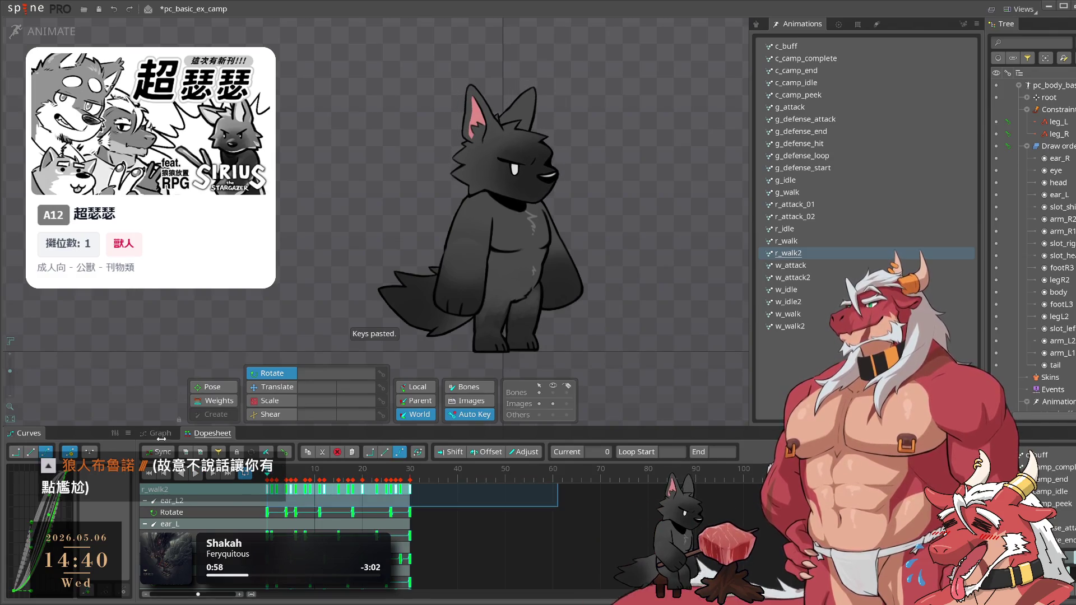
left_click(826, 241)
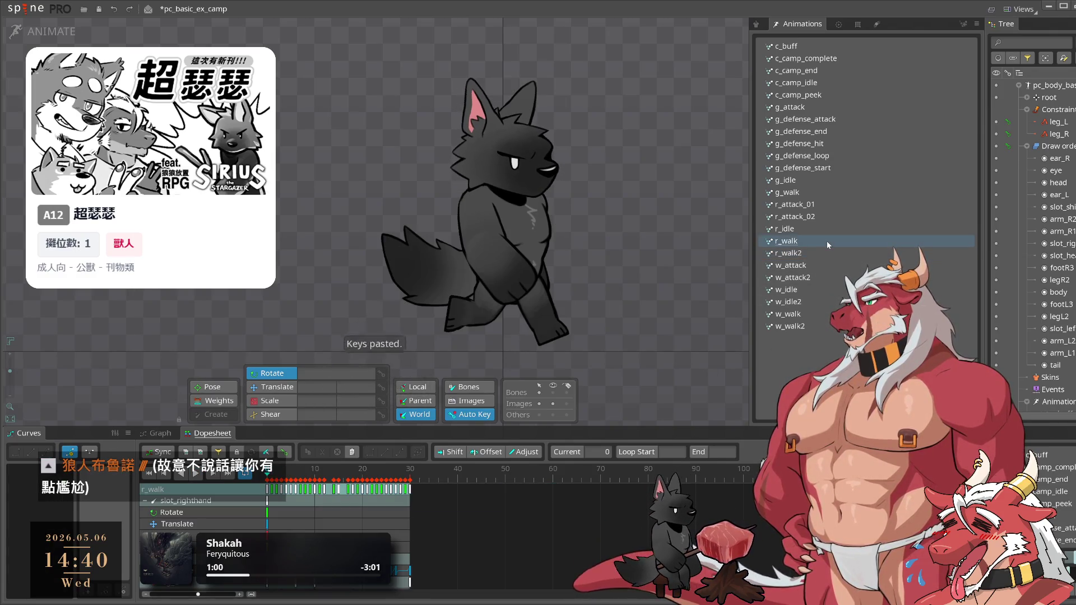
left_click(820, 254)
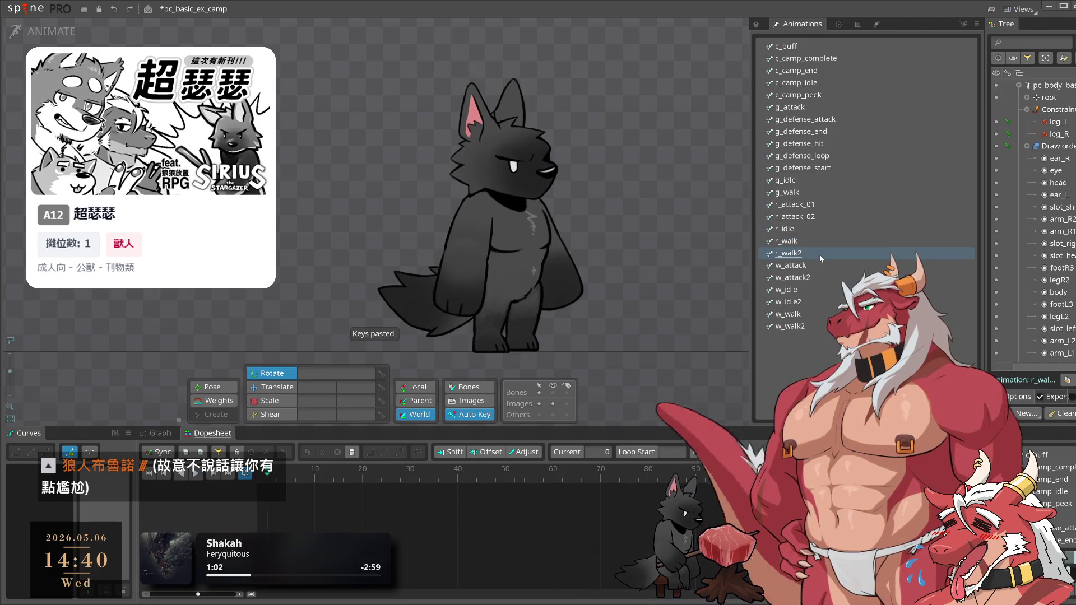
key("Delete")
left_click(334, 327)
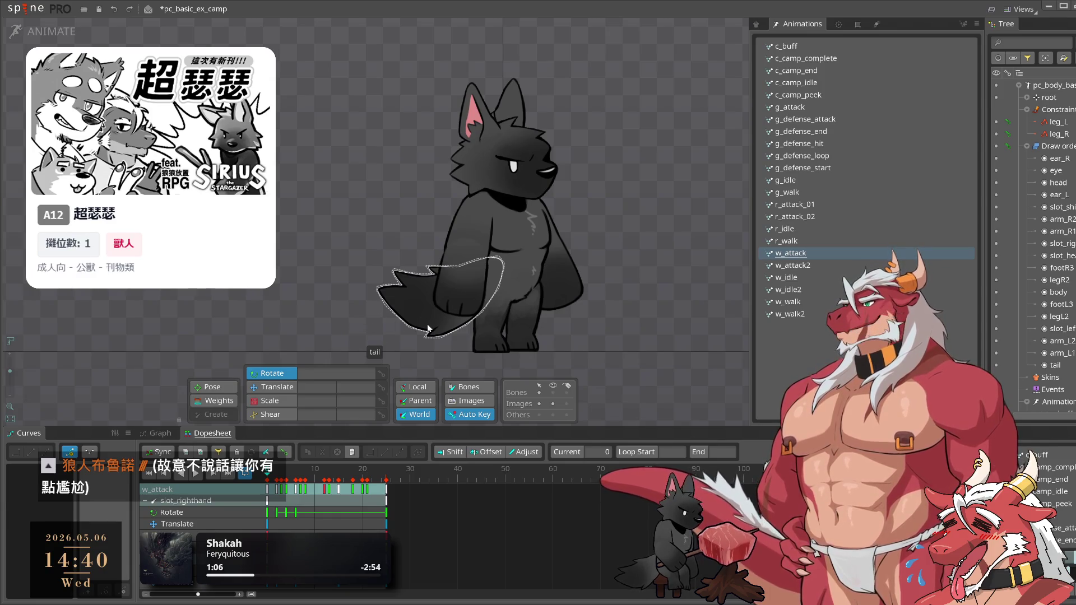
Paste the copied keys into w_attack and delete the w_attack2 duplicate
left_click(816, 267)
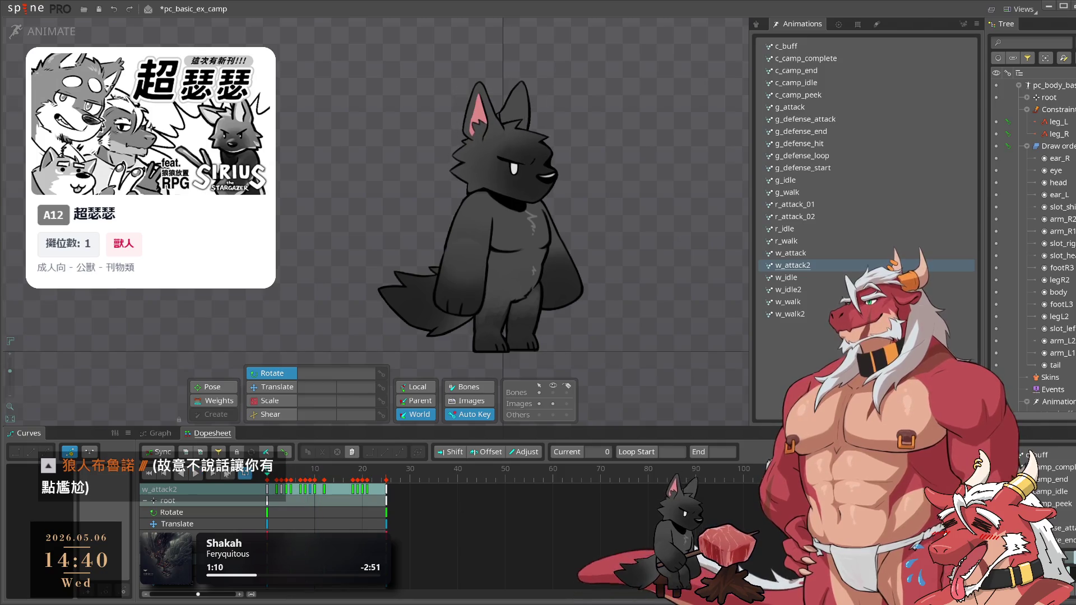
left_click(826, 253)
key("ctrl+v")
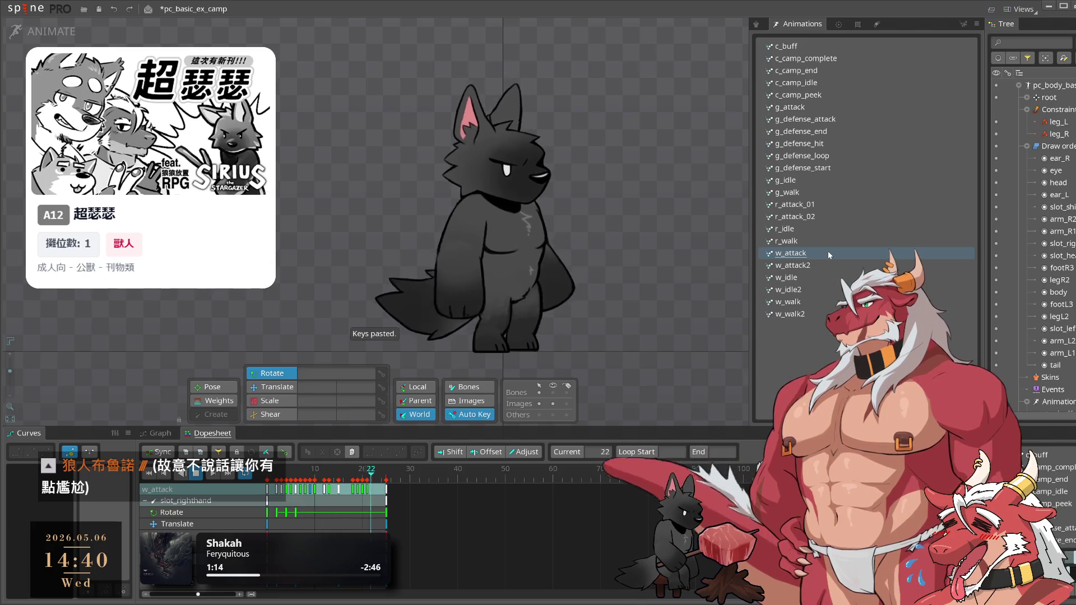
left_click(811, 266)
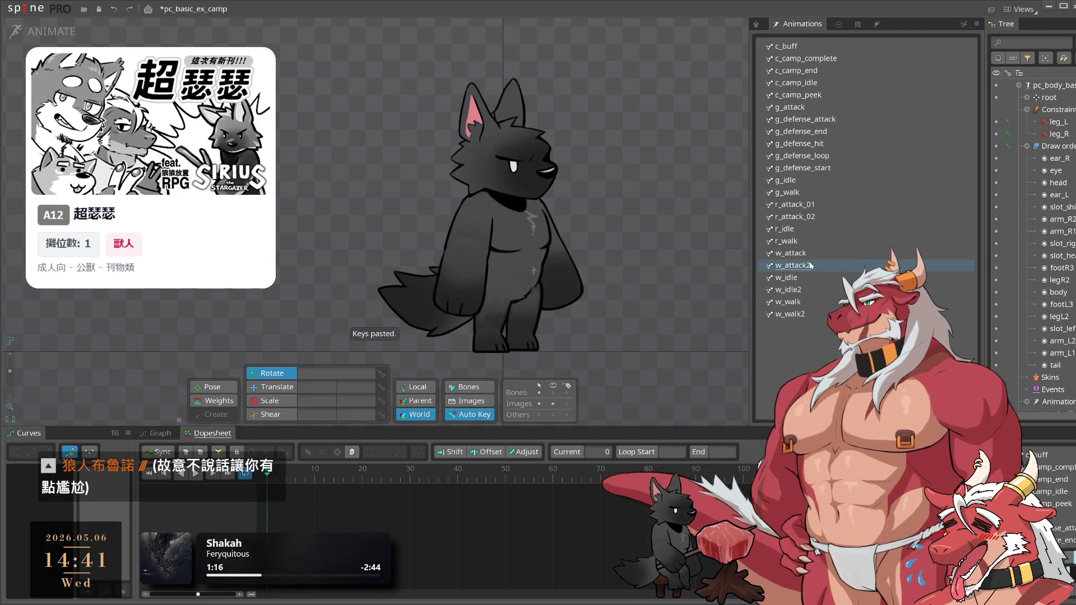
key("Delete")
left_click(353, 325)
Review w_idle2's keys and paste the copied keys into w_idle
left_click(805, 277)
left_click(276, 473)
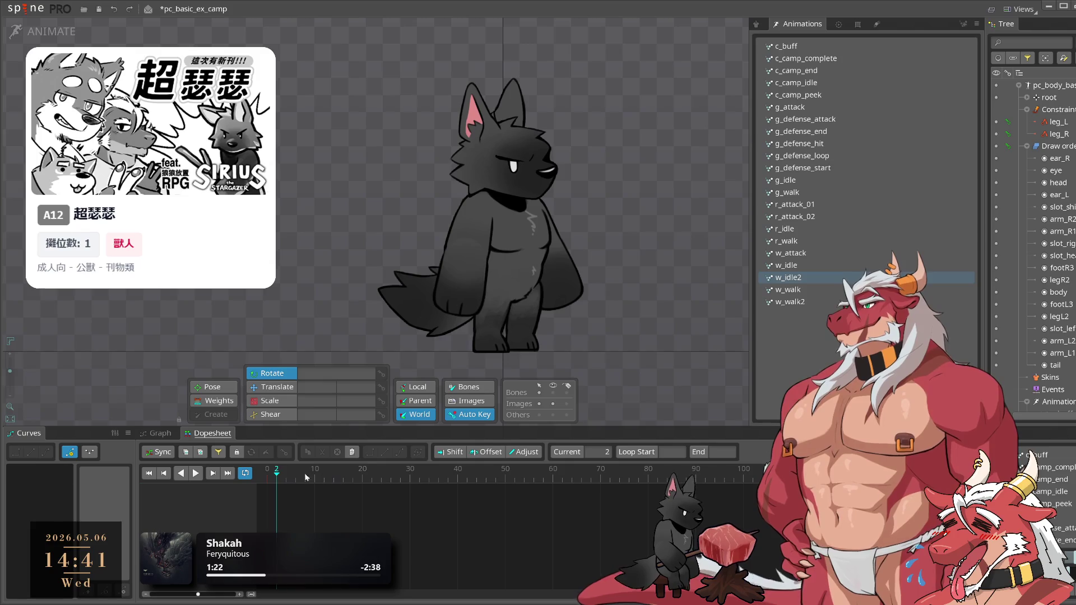
left_click(793, 270)
key("ctrl+v")
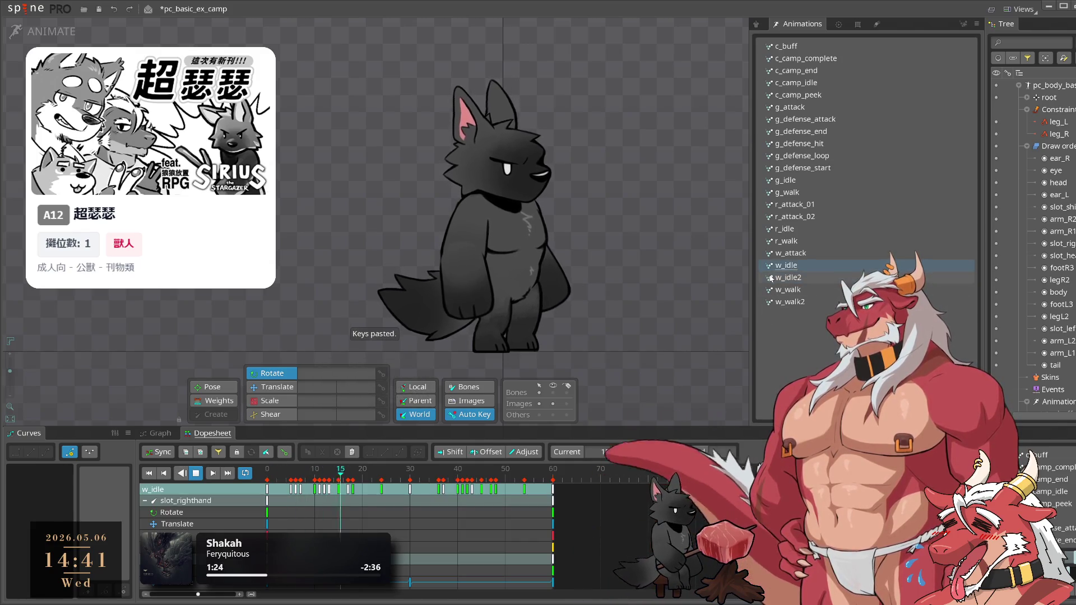
Compare w_walk with w_walk2, then delete the w_idle2 and w_walk2 duplicates
left_click(790, 289)
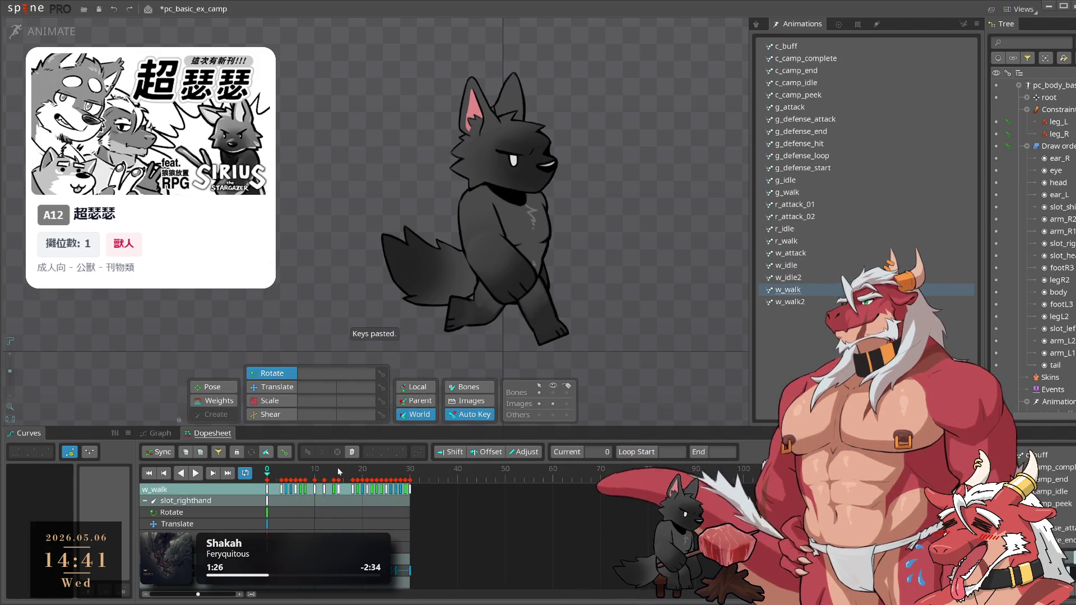
left_click(807, 301)
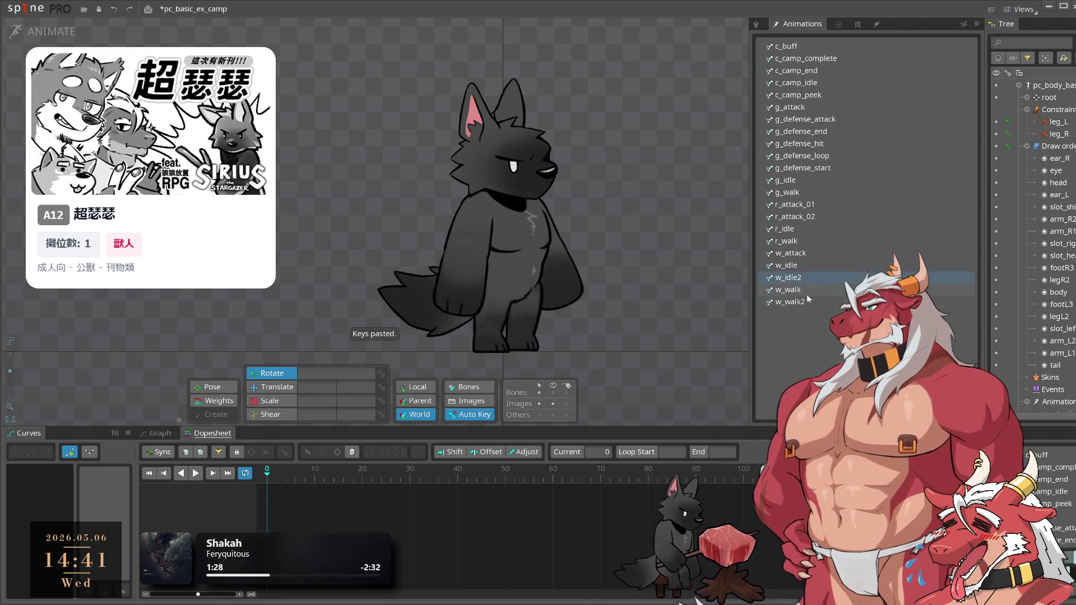
left_click(800, 291)
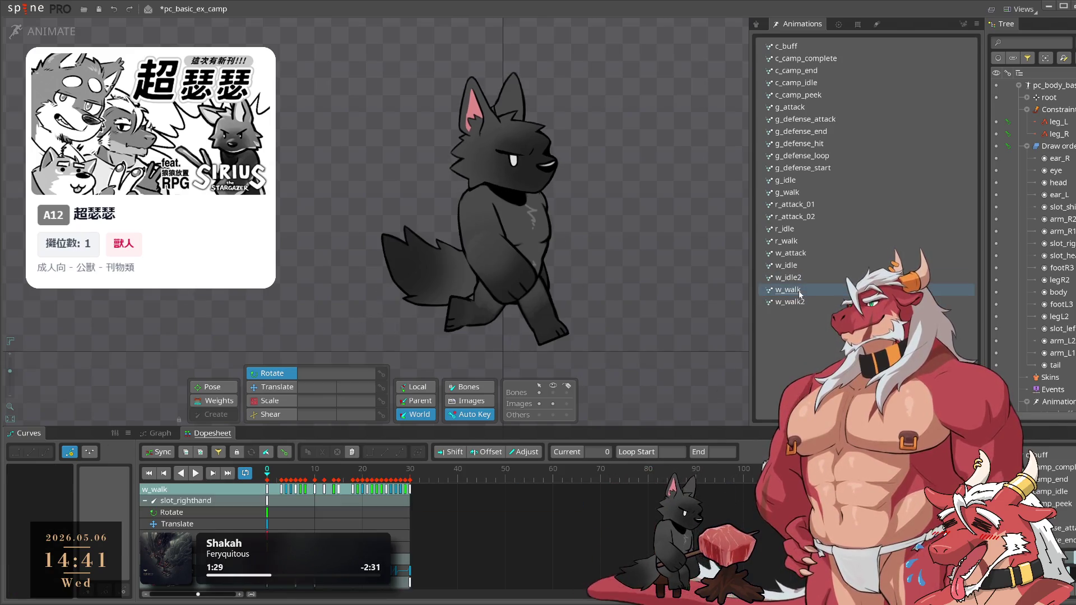
left_click(814, 279)
key("Delete")
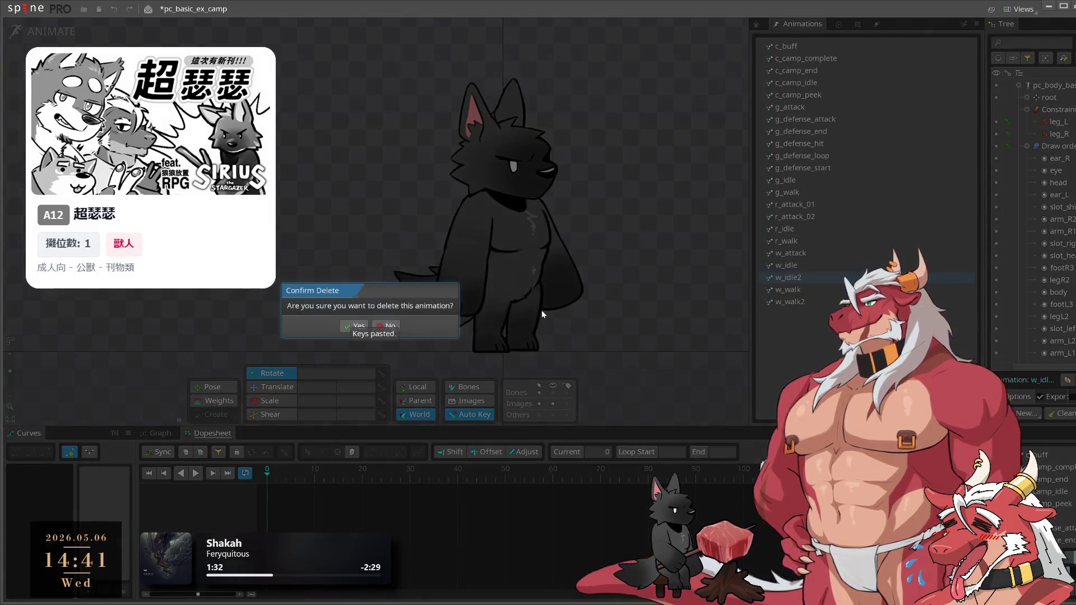
left_click(357, 327)
left_click(815, 290)
key("Delete")
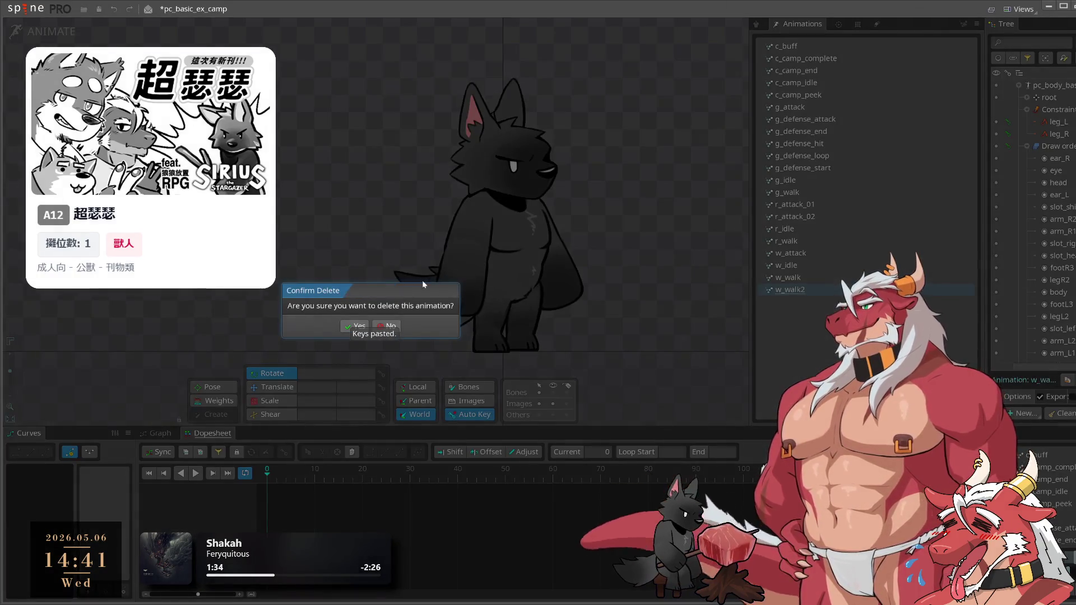
left_click(357, 326)
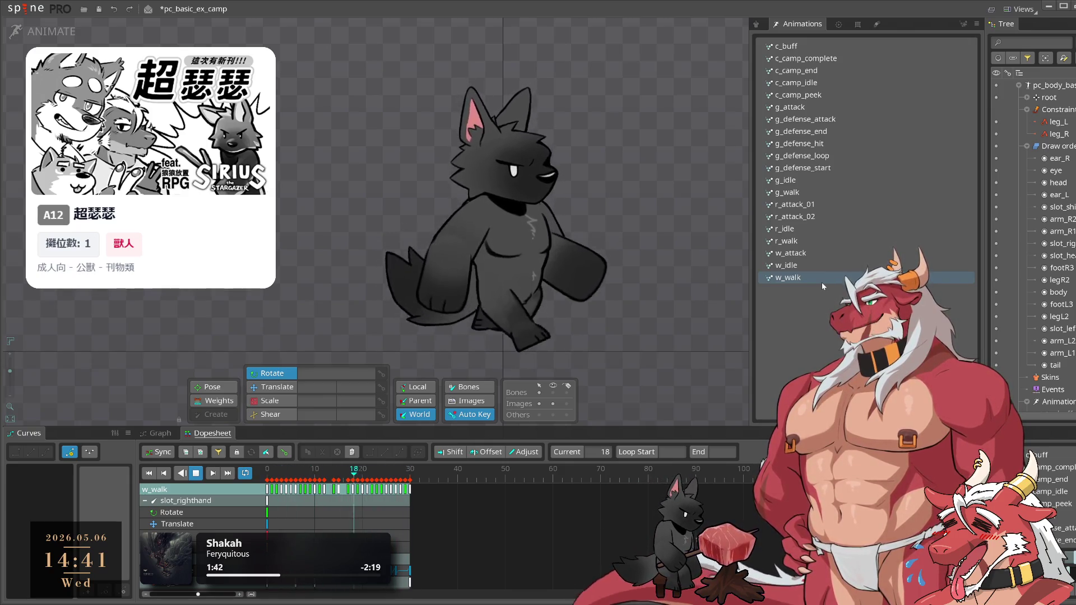
Preview w_idle, w_attack, r_walk, r_idle, r_attack_02 and r_attack_01, then return to setup mode
left_click(833, 267)
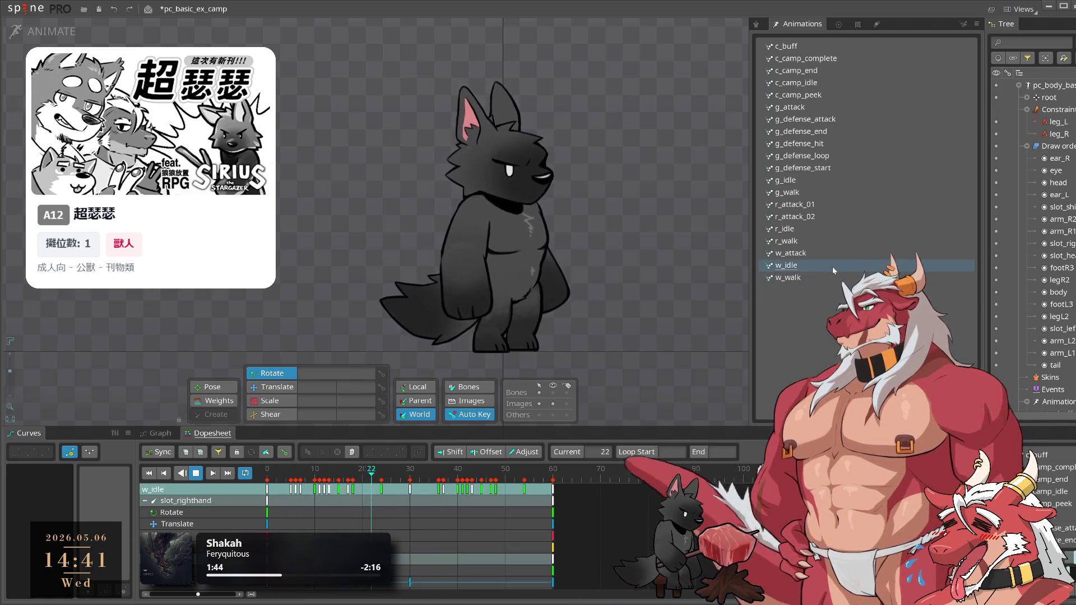
left_click(839, 257)
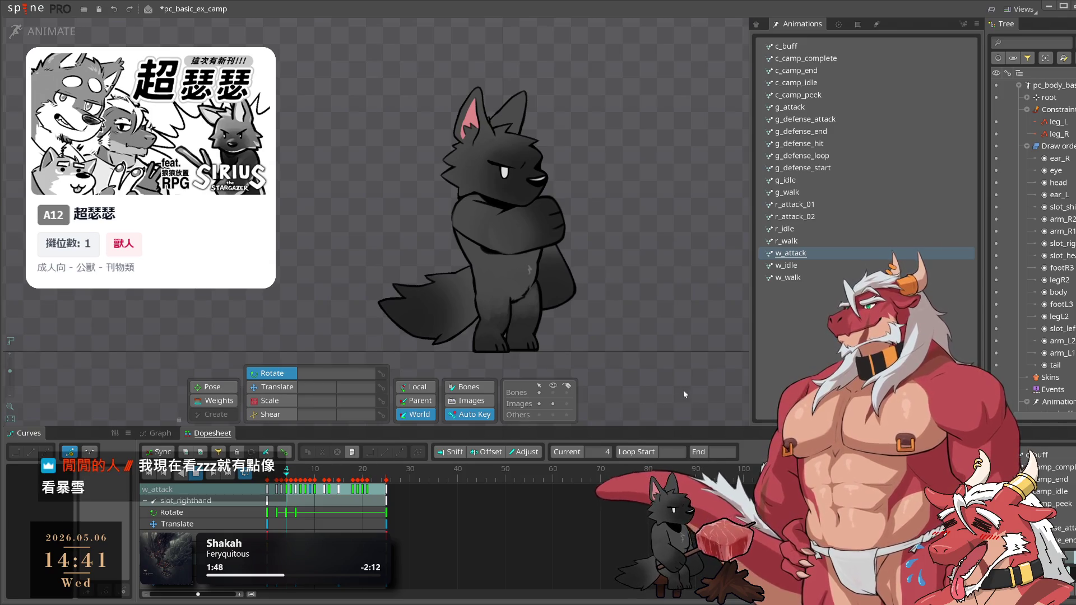
left_click(845, 244)
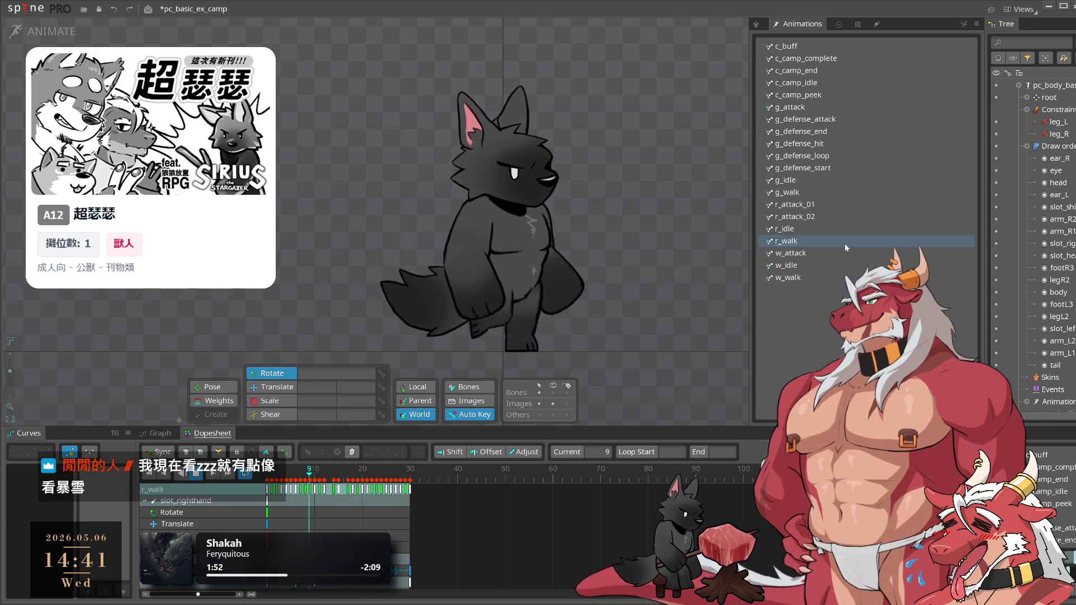
left_click(852, 228)
left_click(860, 214)
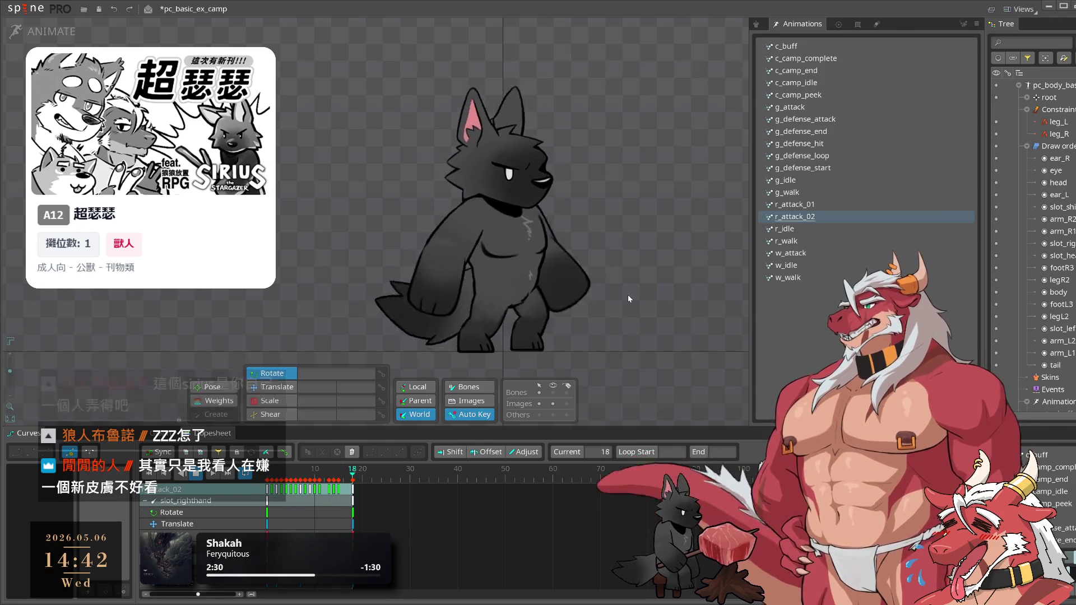
left_click(819, 204)
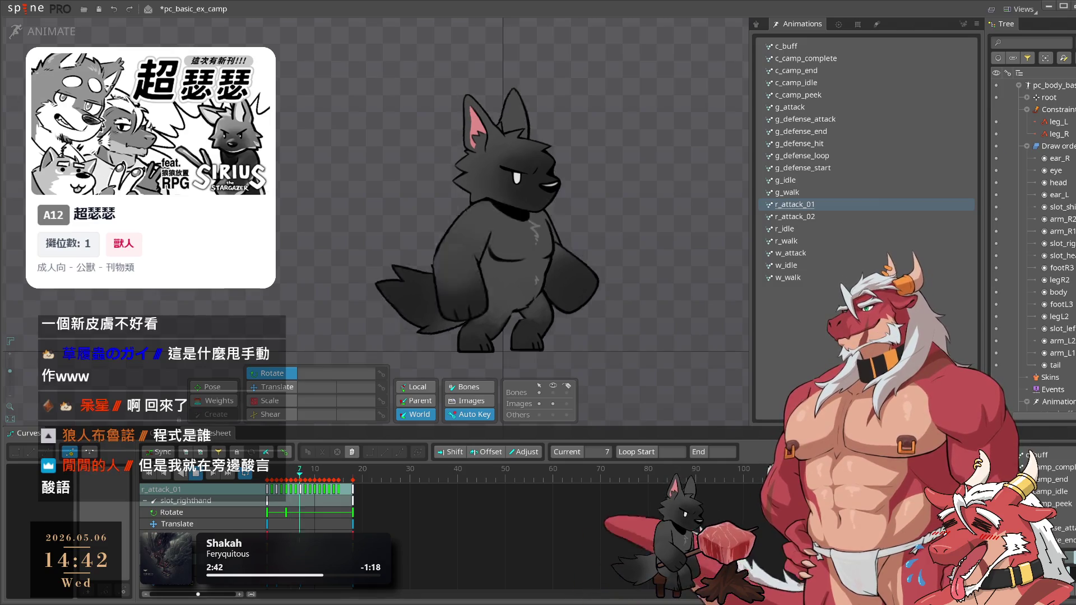
key("Tab")
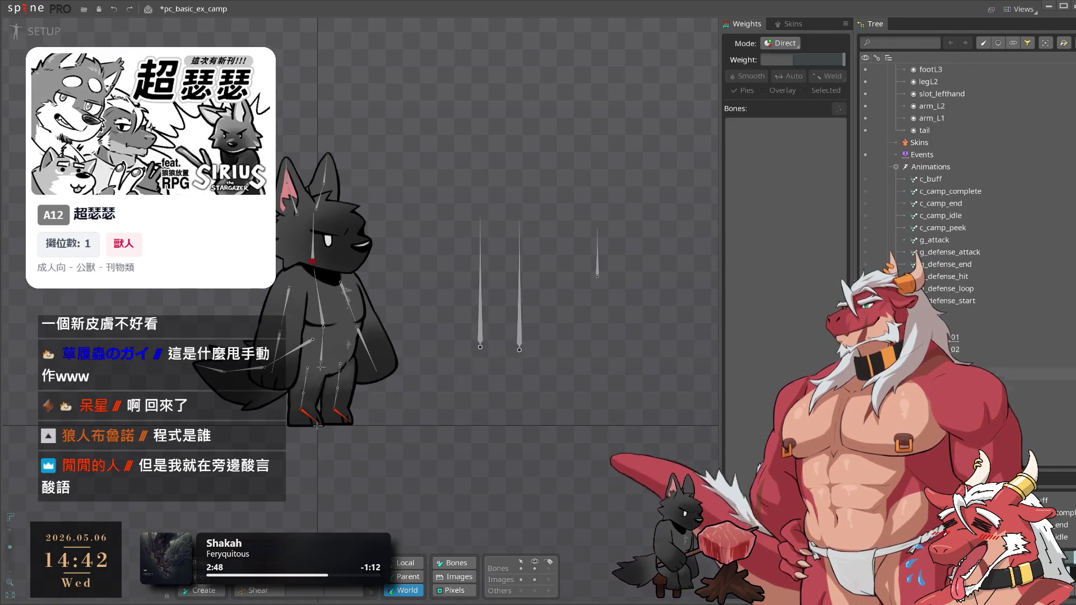
Drag the pc_wpn_sword image onto the canvas beside the wolf and select it
left_click(896, 169)
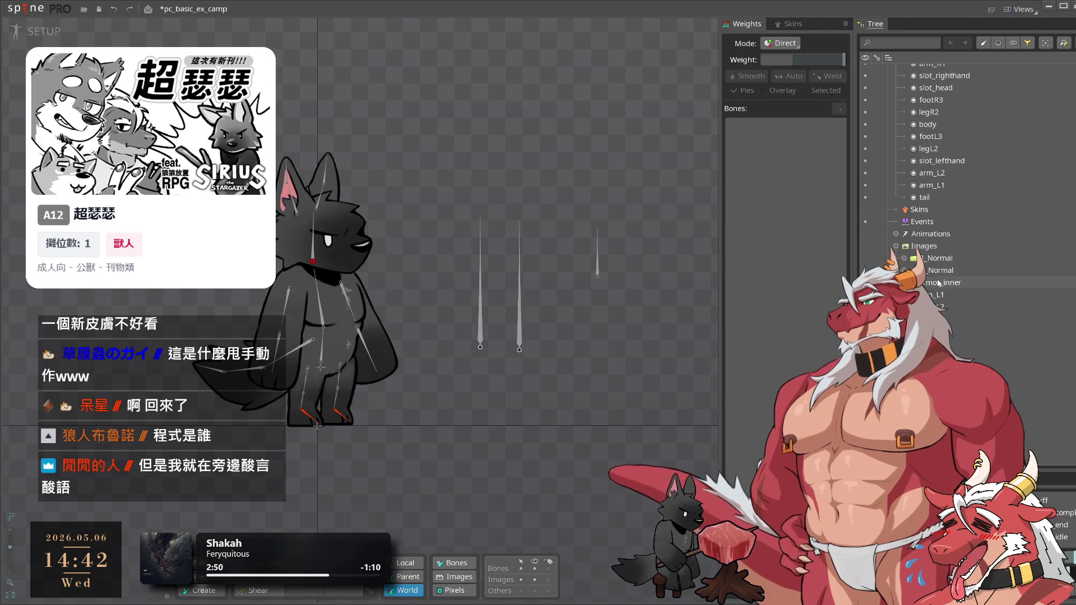
scroll(939, 276, "down", 5)
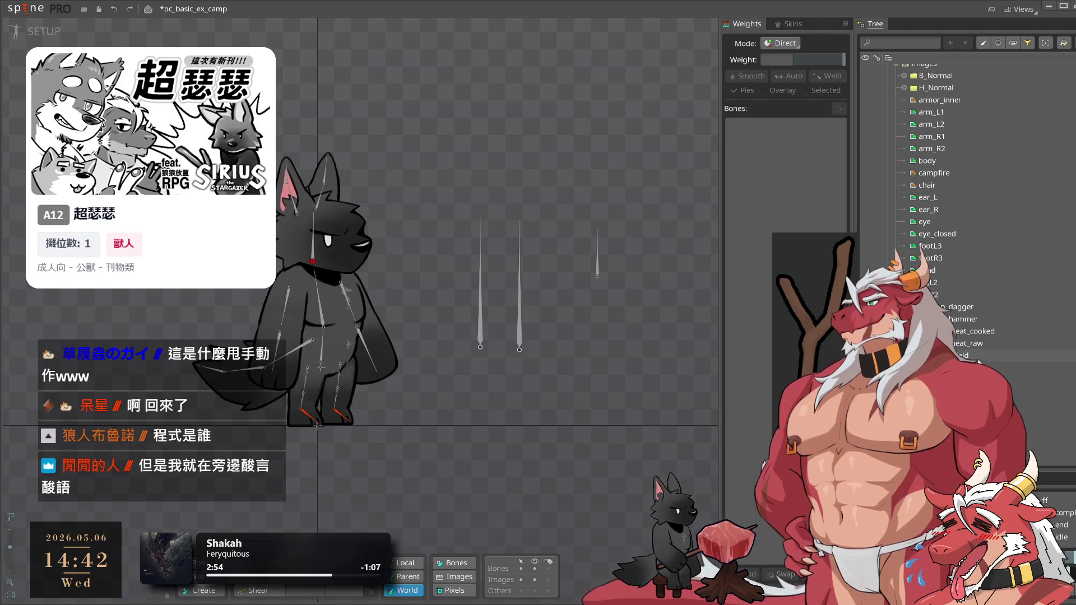
mouse_move(964, 380)
left_mouse_down()
mouse_move(692, 280)
mouse_move(479, 277)
left_mouse_up()
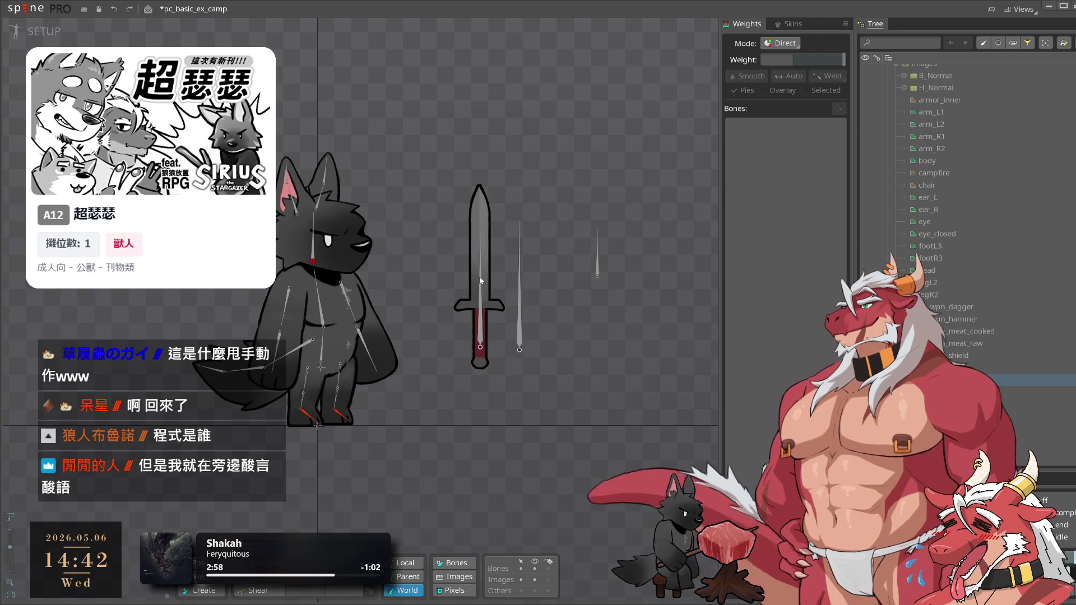
left_click(479, 277)
scroll(529, 351, "up", 2)
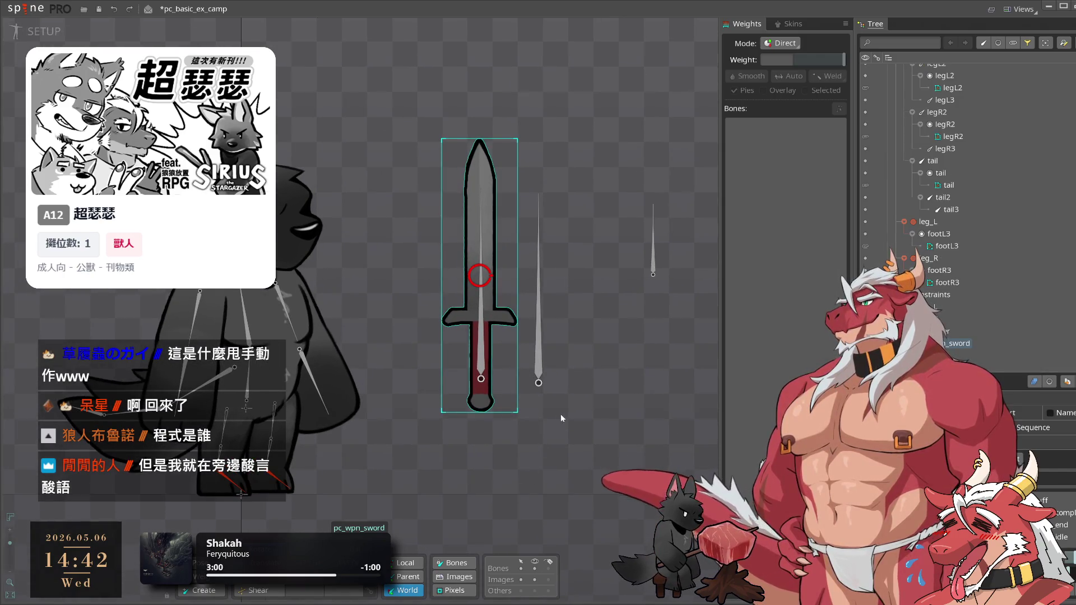
Parent the sword's slot to the right-hand bone and return to animating r_attack_01
key("p")
left_click(346, 356)
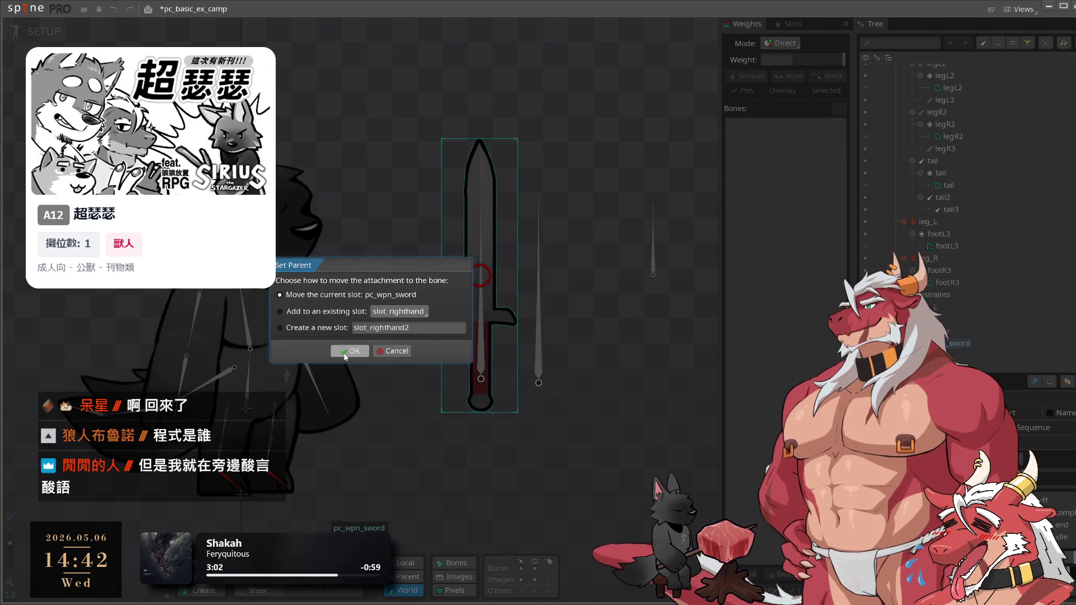
left_click(346, 354)
left_click(37, 42)
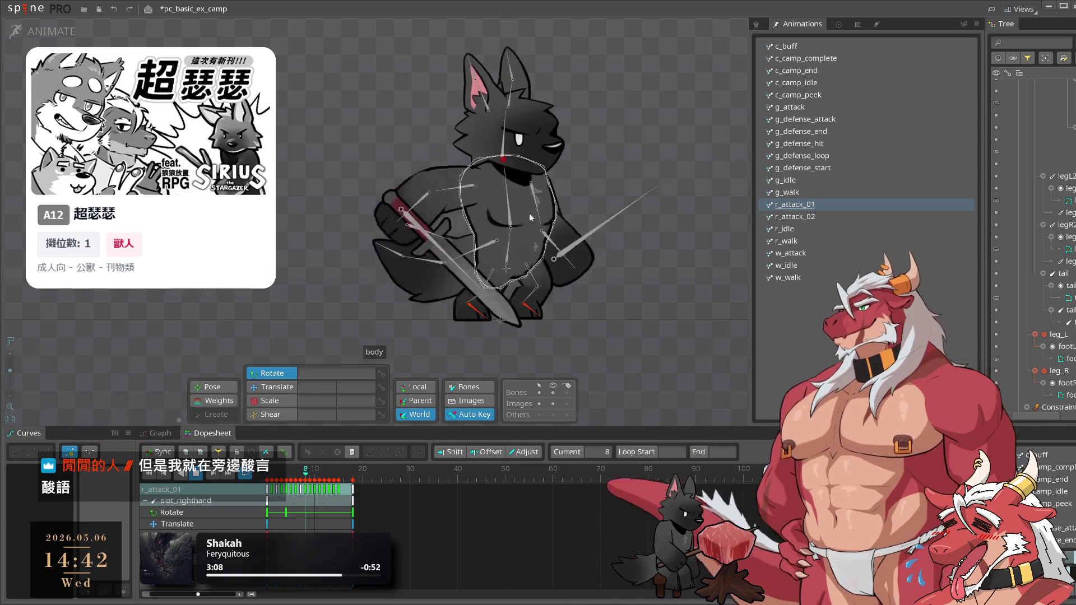
In setup mode, delete the extra pc_wpn_sword slot from the tree
left_click(553, 392)
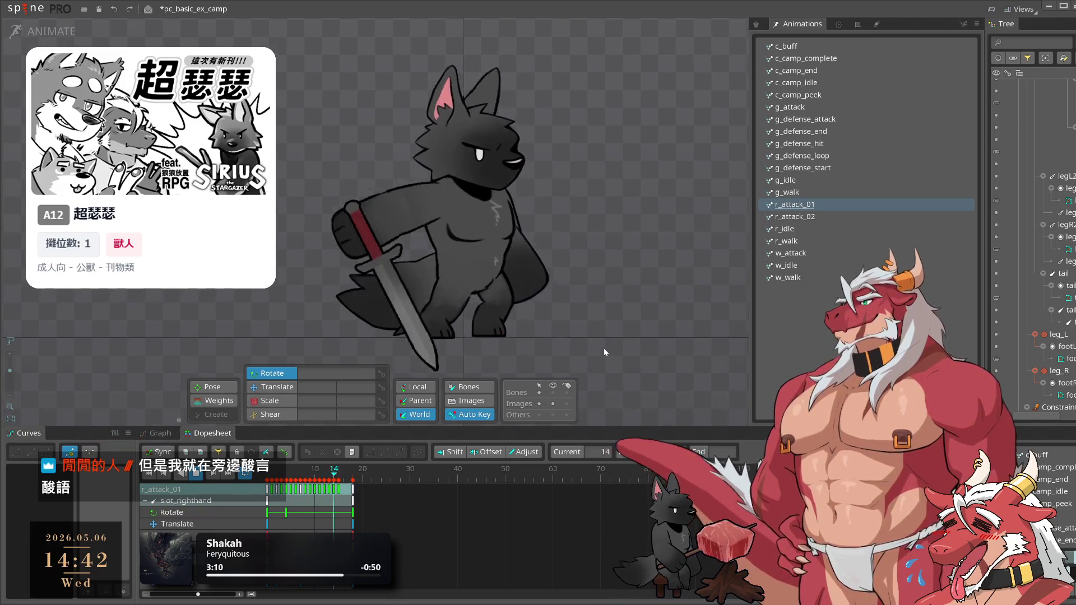
scroll(685, 288, "up", 2)
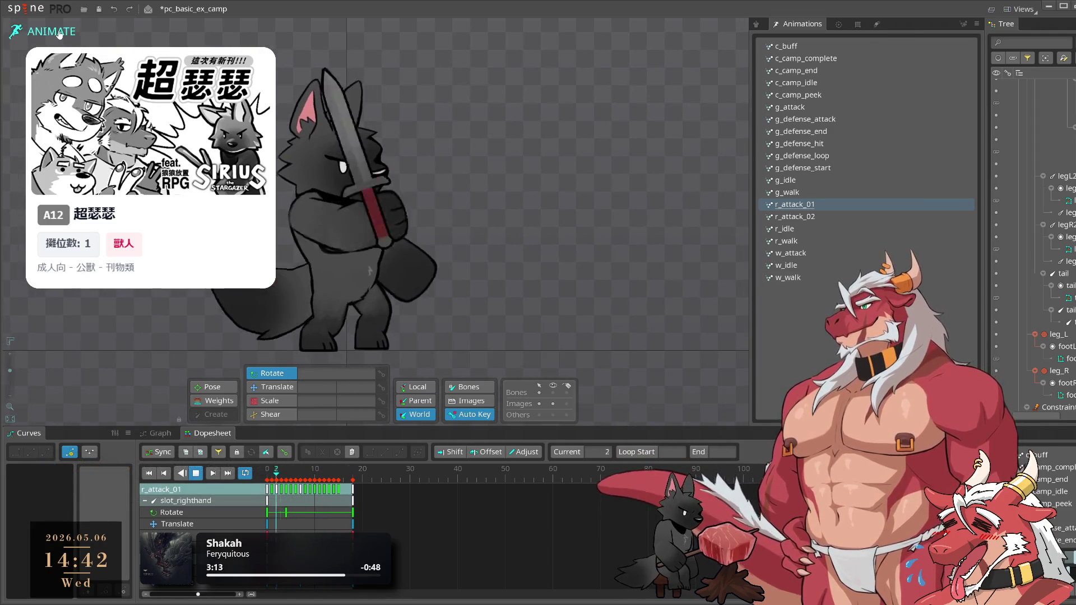
key("Tab")
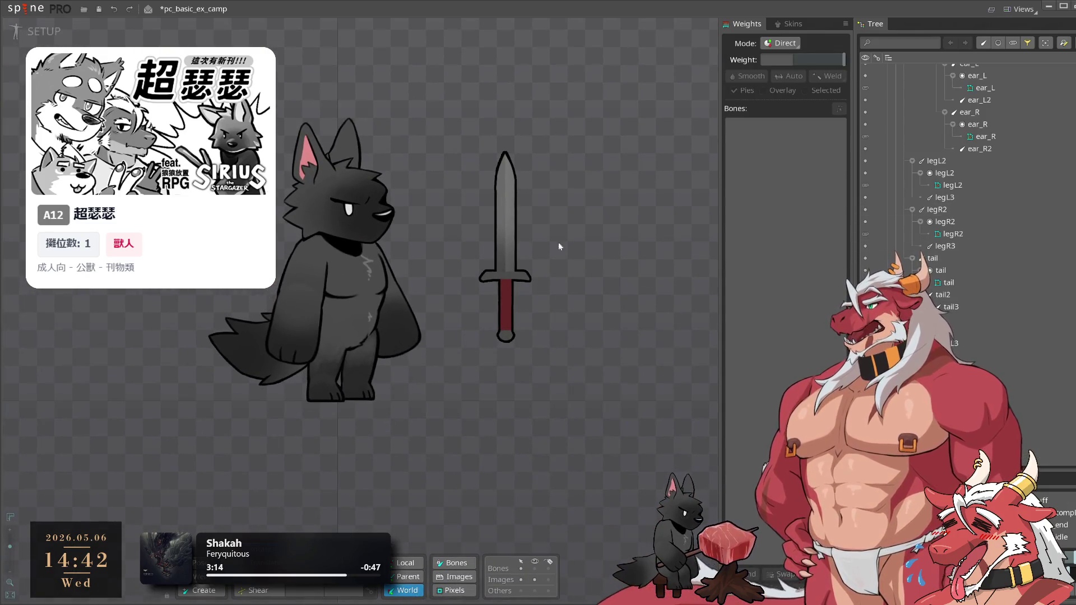
left_click(523, 219)
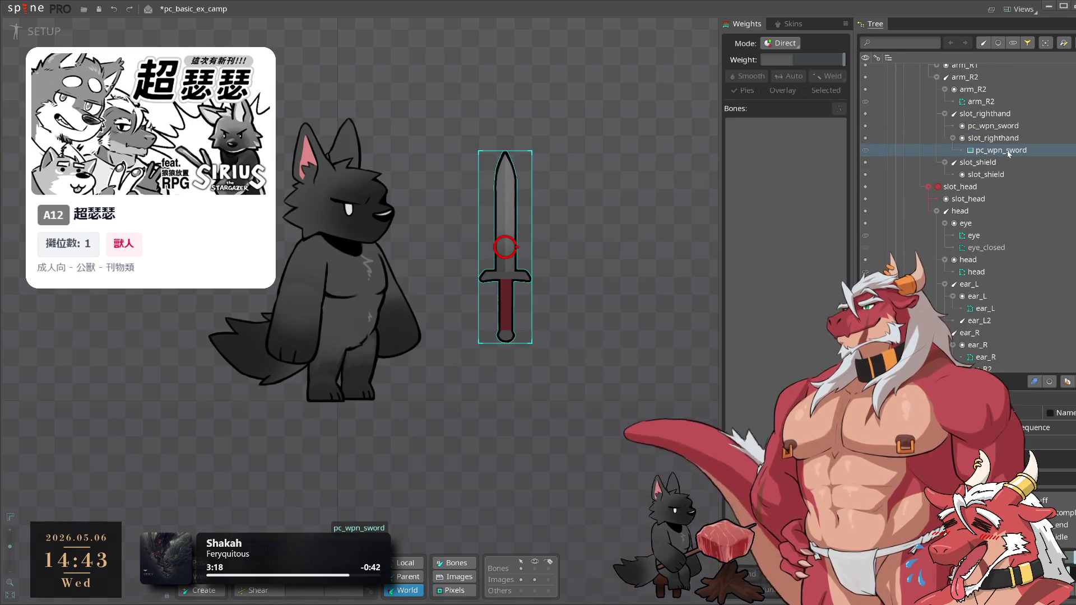
left_click(992, 128)
key("Delete")
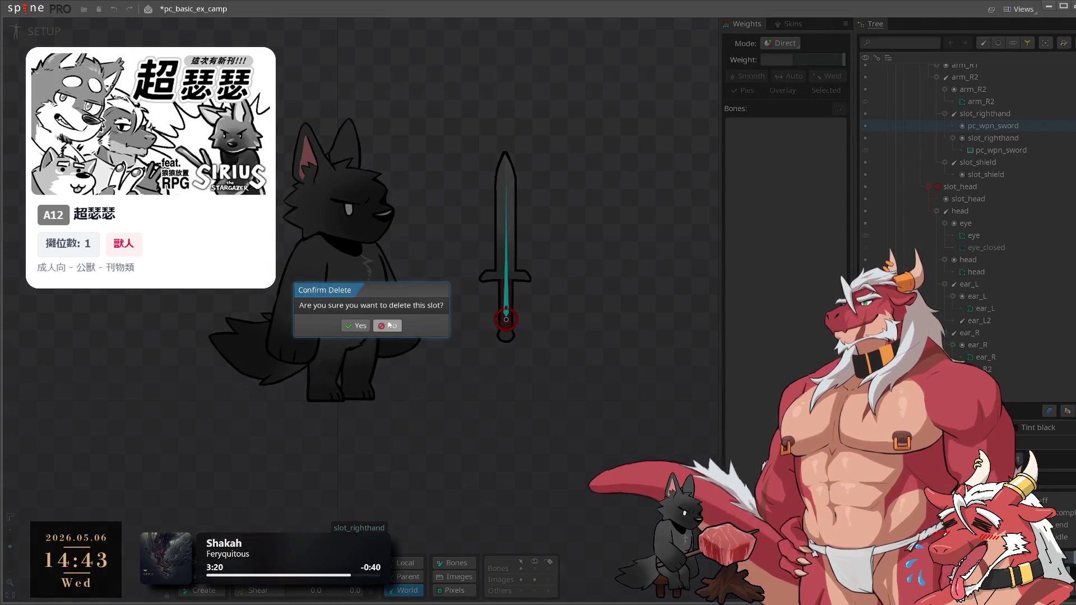
left_click(360, 326)
Back in animate mode, preview r_attack_02, w_idle and w_attack with the sword
key("ctrl+Tab")
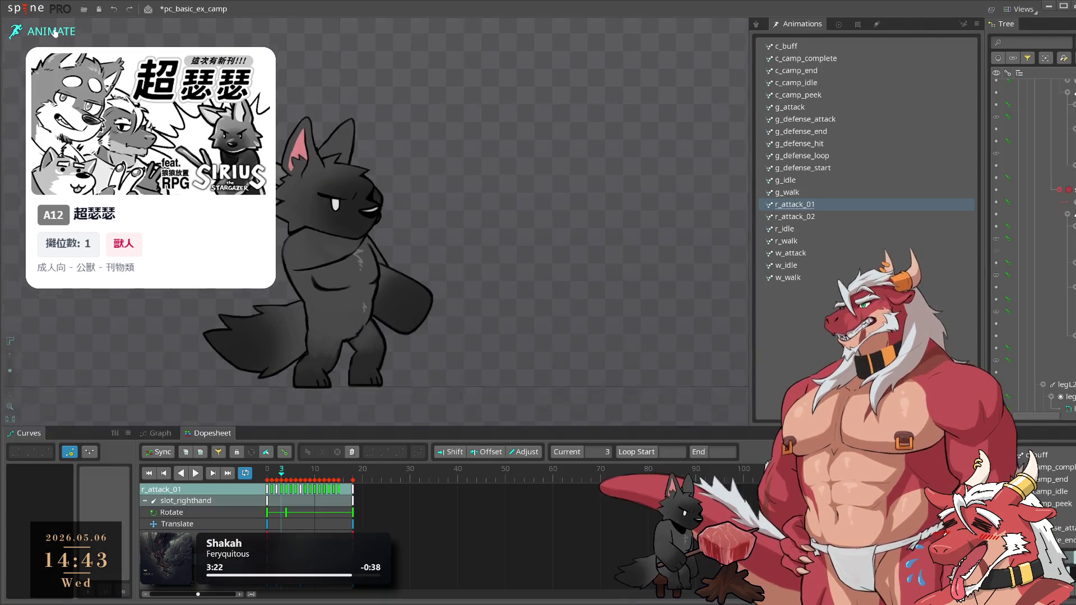
key("space")
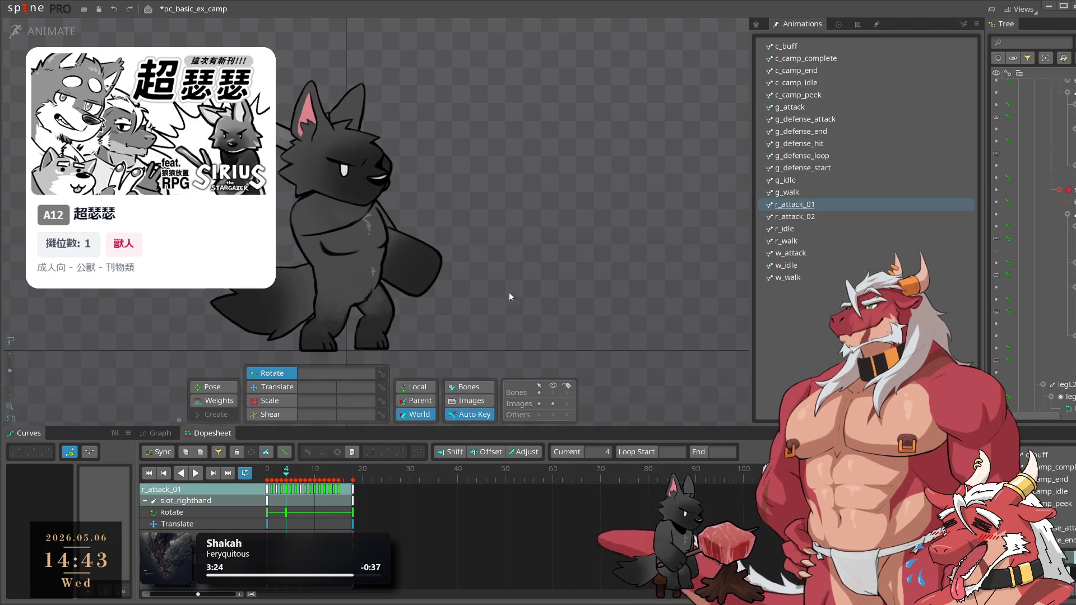
key("space")
left_click(811, 219)
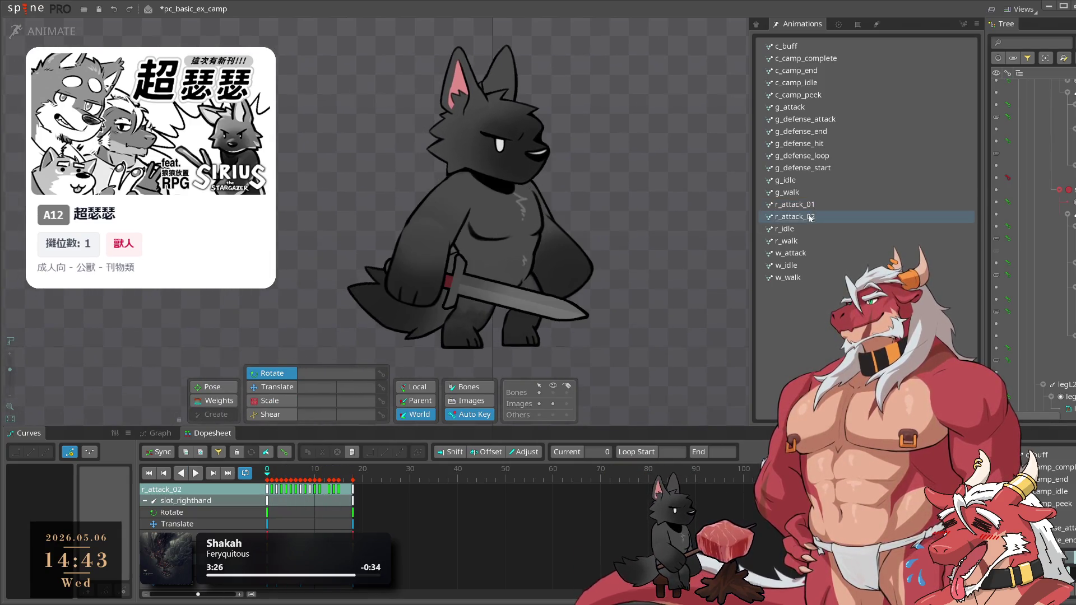
left_click(805, 265)
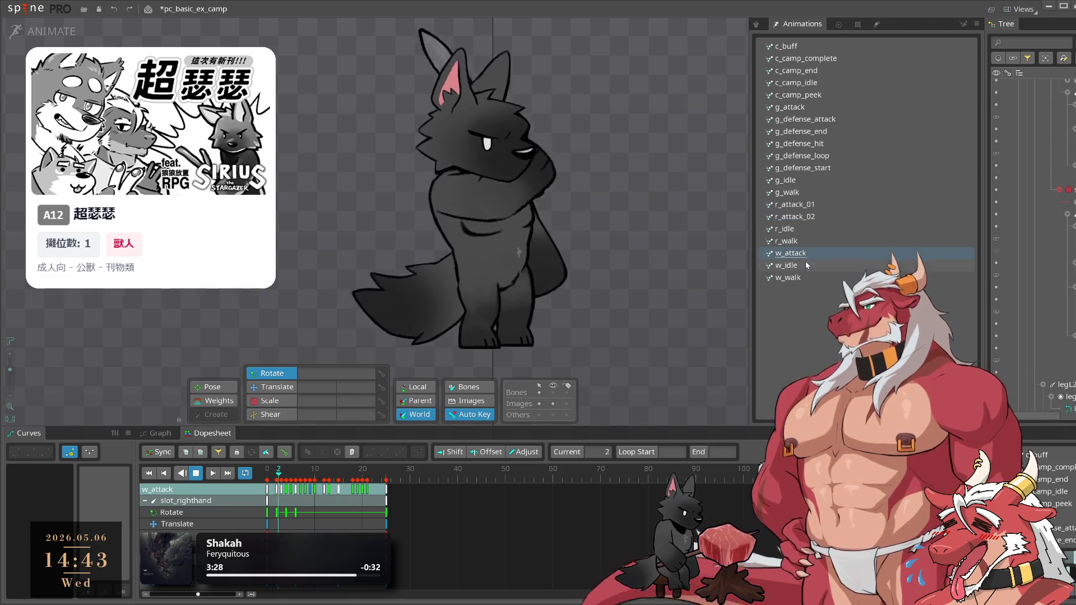
left_click(814, 253)
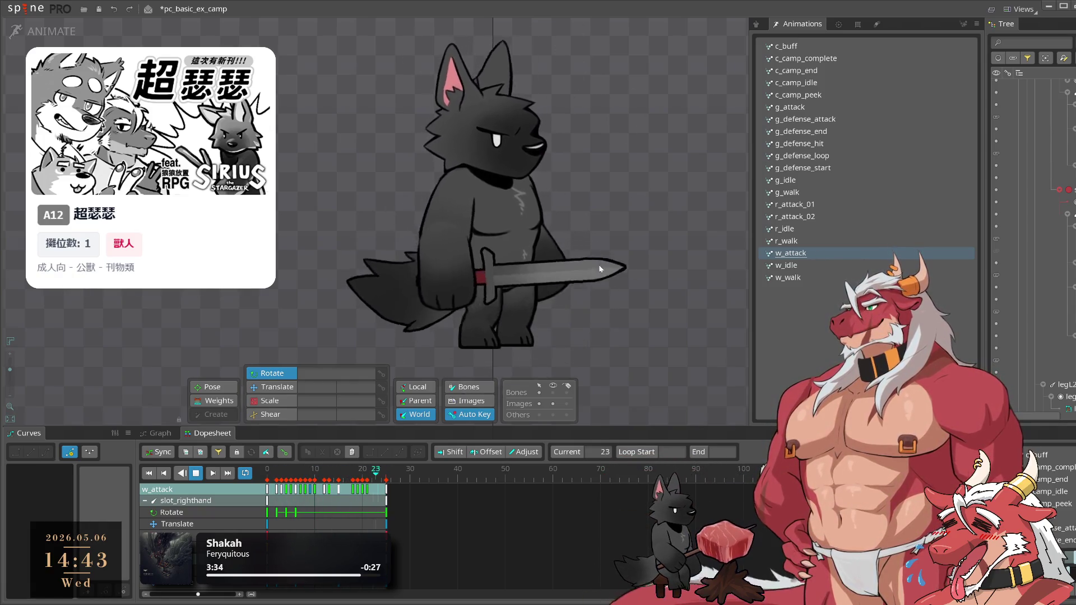
scroll(658, 325, "down", 2)
mouse_move(659, 326)
left_mouse_down()
mouse_move(546, 287)
mouse_move(664, 345)
left_mouse_up()
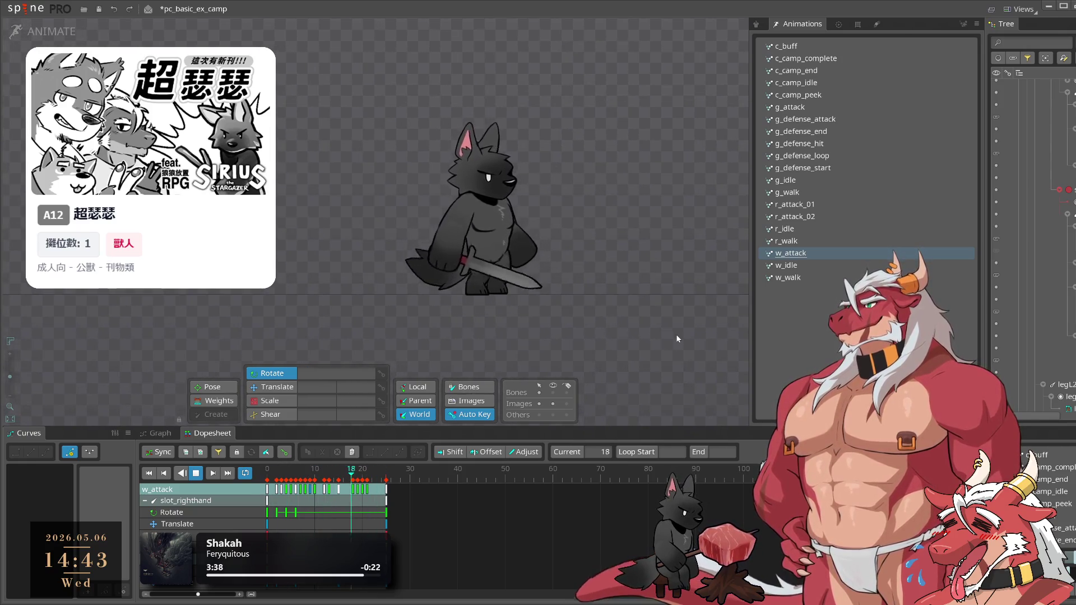
left_click(463, 211)
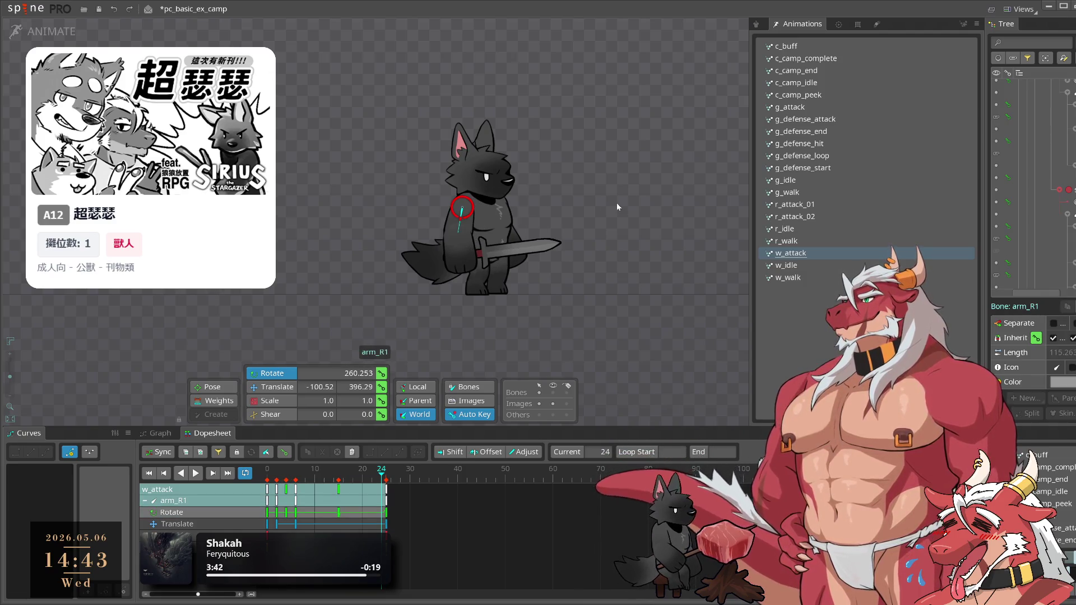
key("space")
scroll(616, 203, "up", 3)
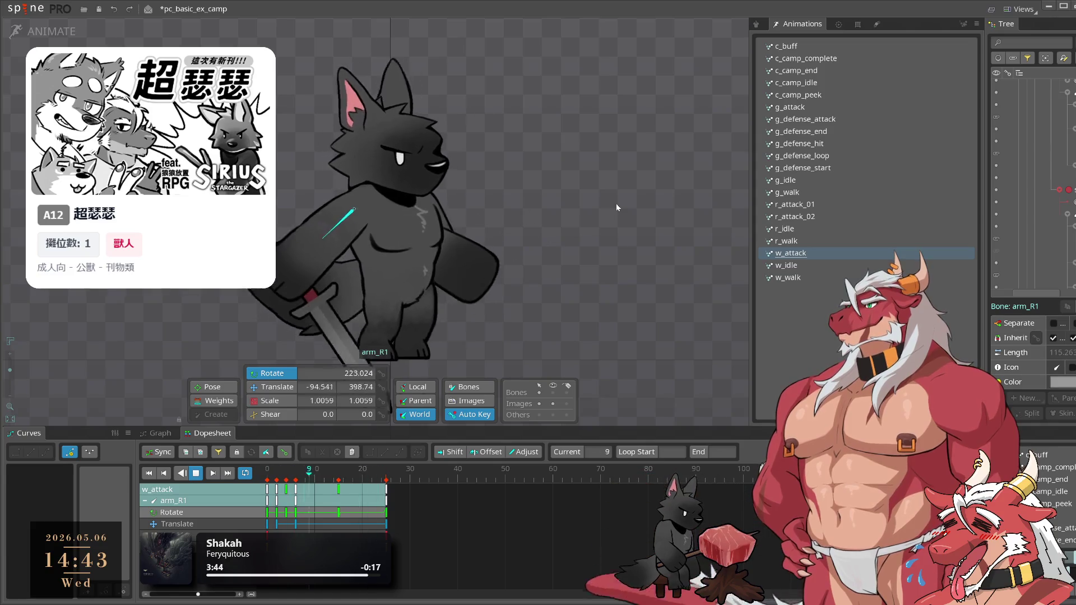
key("space")
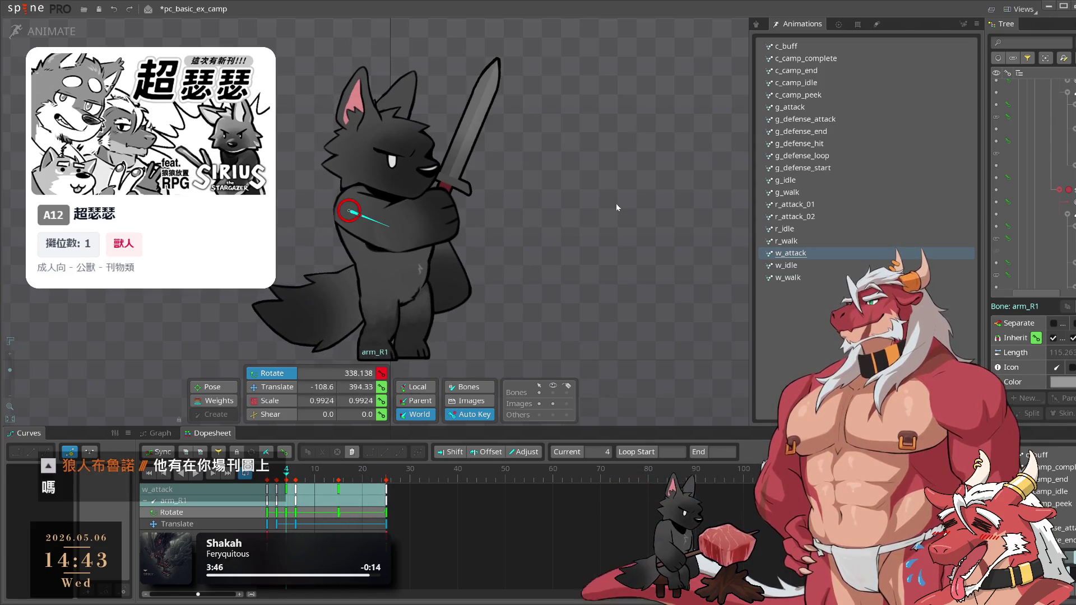
key("space")
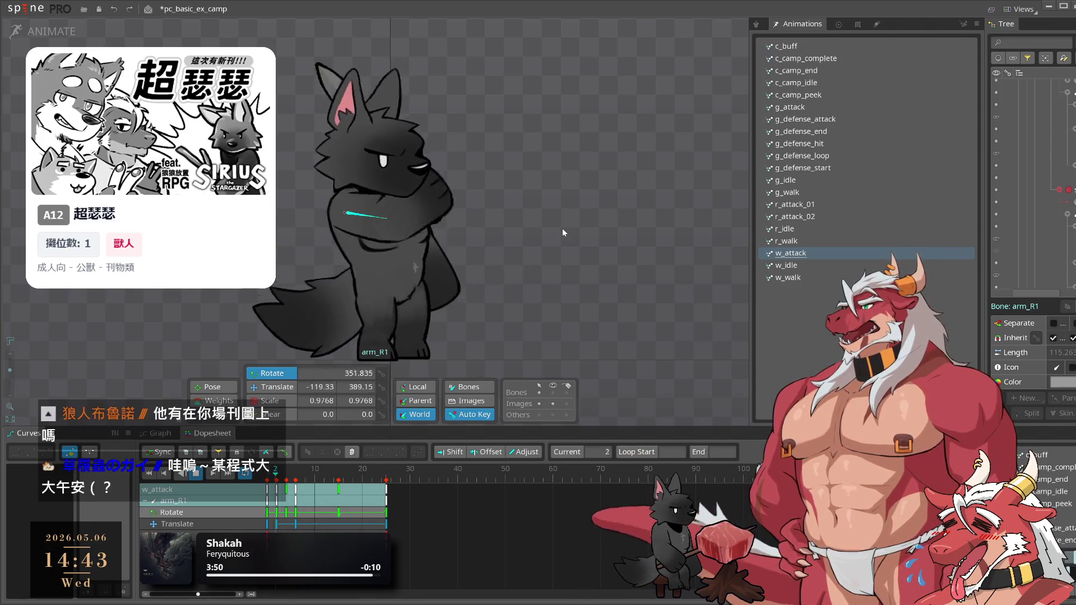
left_click(594, 273)
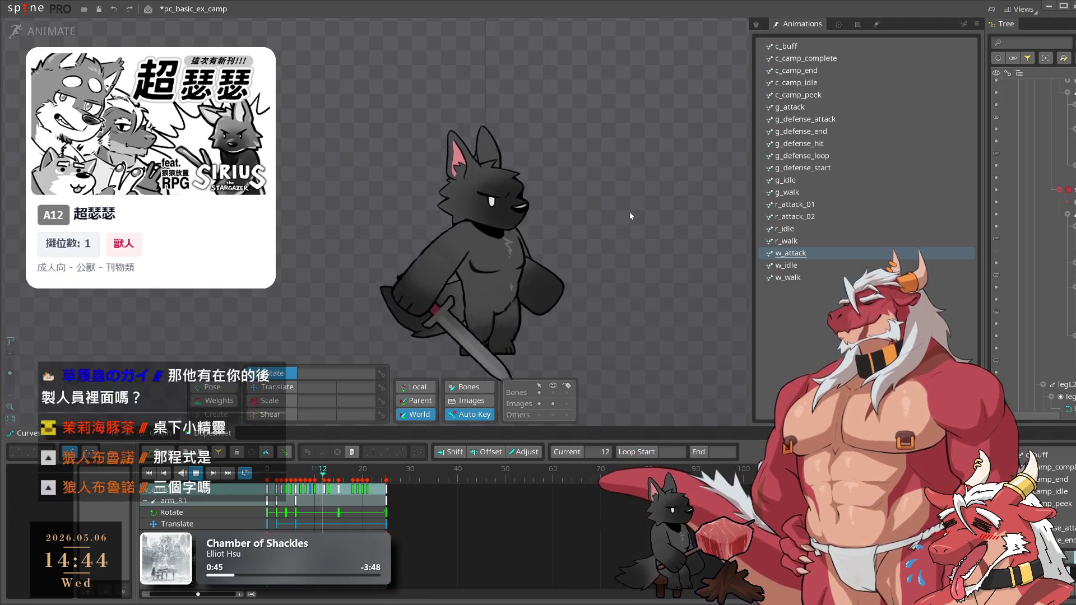
key("l")
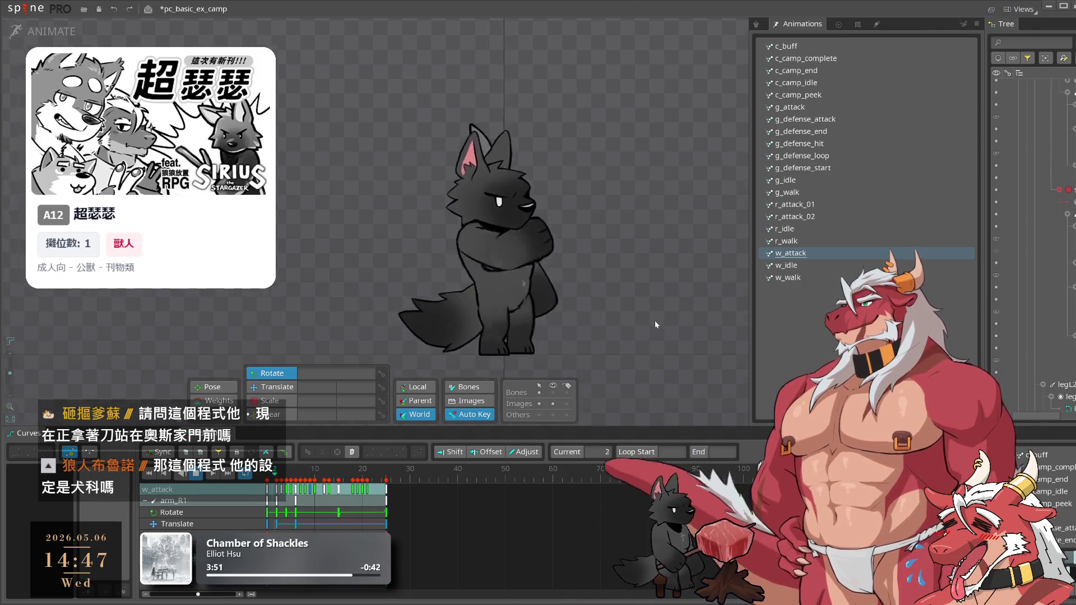
left_click(51, 31)
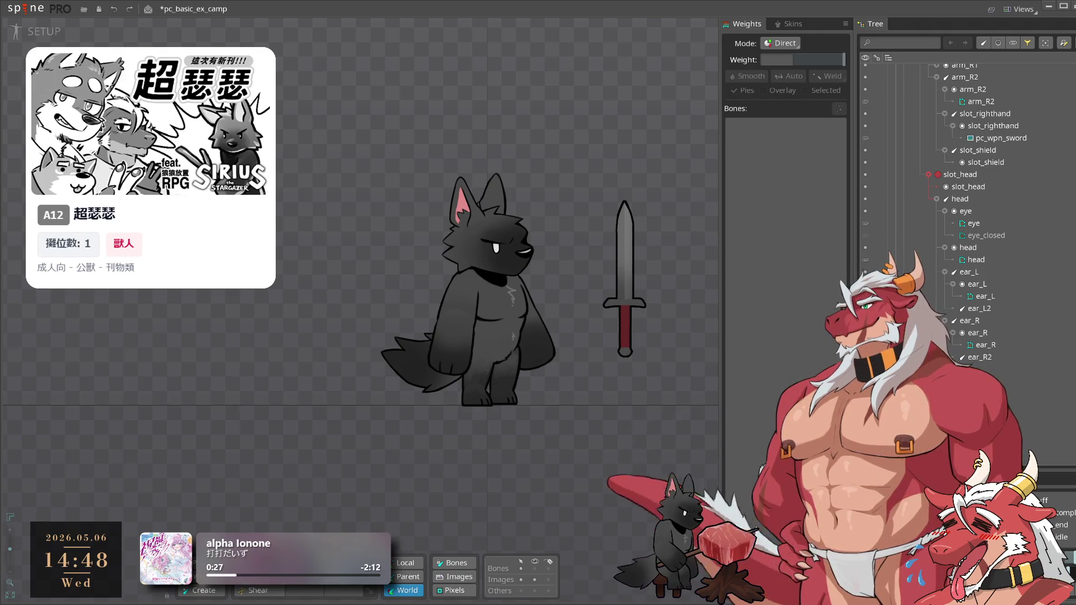
Switch to Photoshop and zoom into the wolf body-part drawing
key("alt+Tab")
scroll(622, 378, "up", 5)
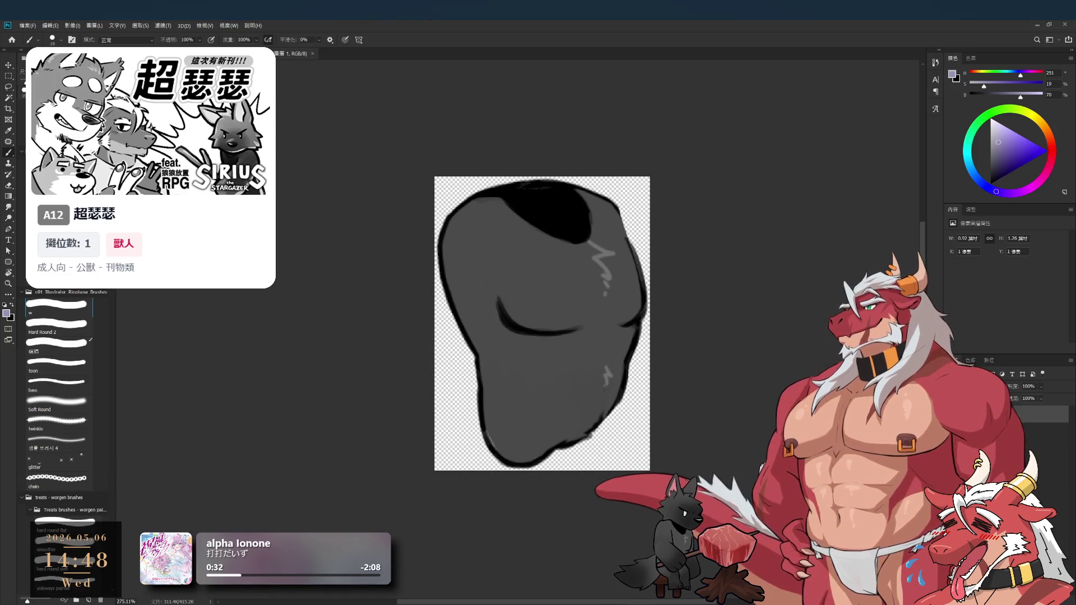
Reset colours to black and paint thin dark strokes along the torso's middle crease
key("ctrl+shift+alt+n")
key("d")
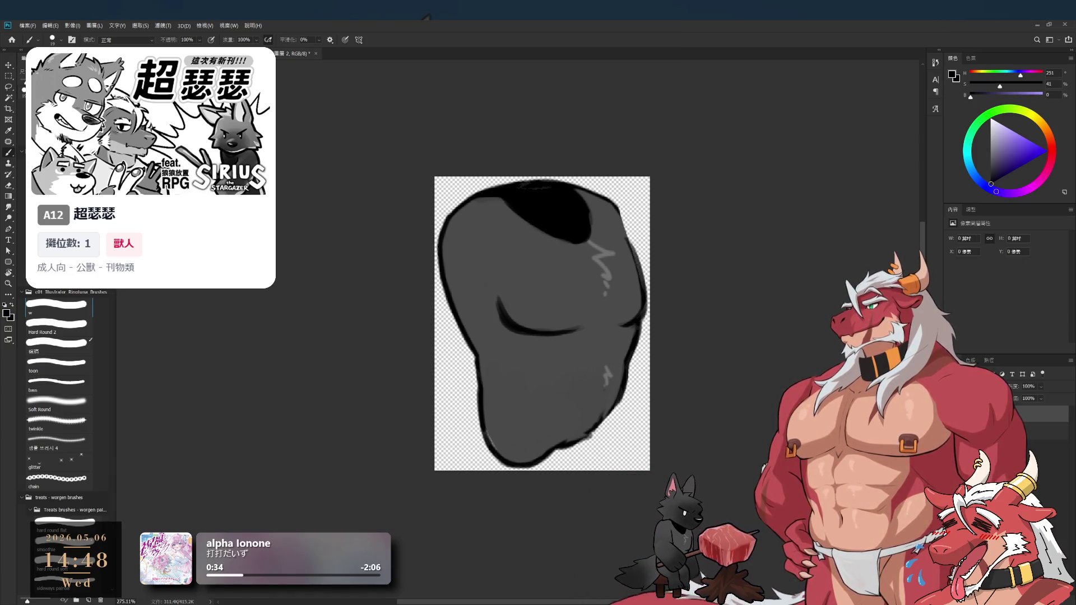
key("ctrl+z")
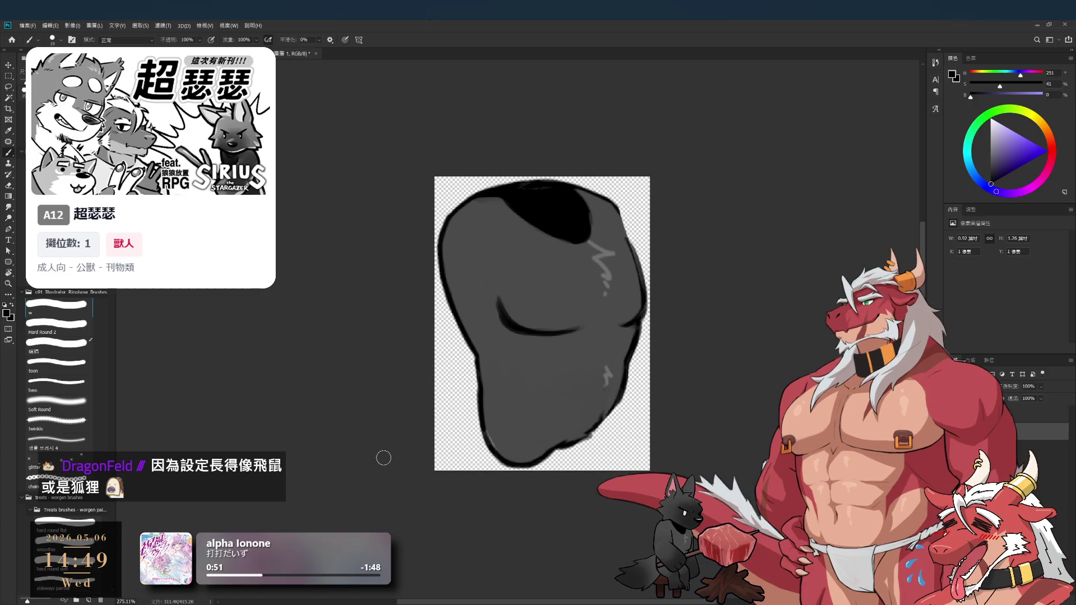
left_click_drag(670, 353, 682, 377)
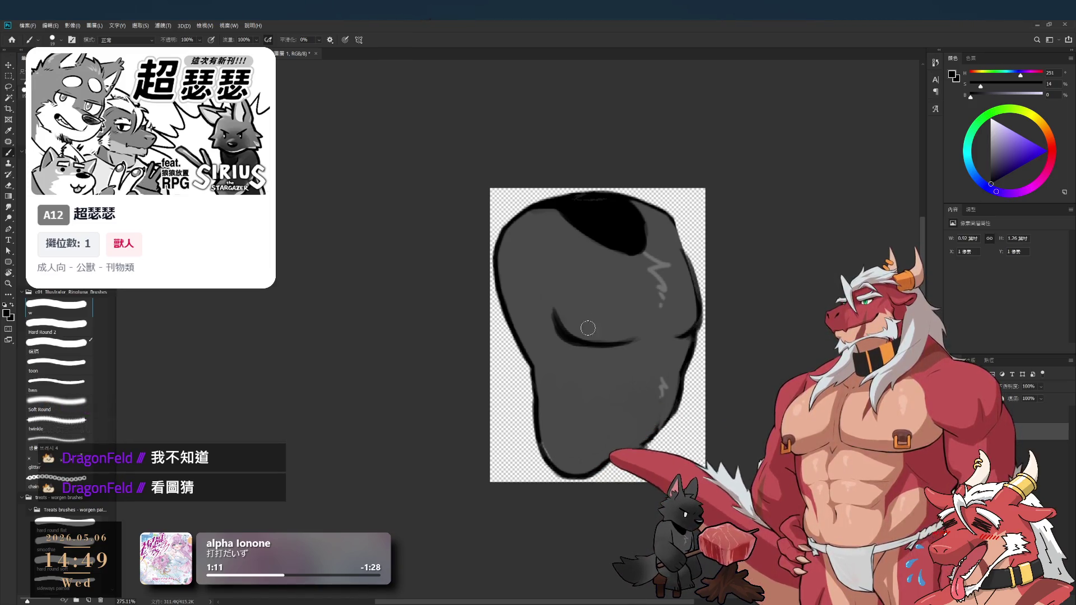
key("bracketleft")
key("bracketleft")
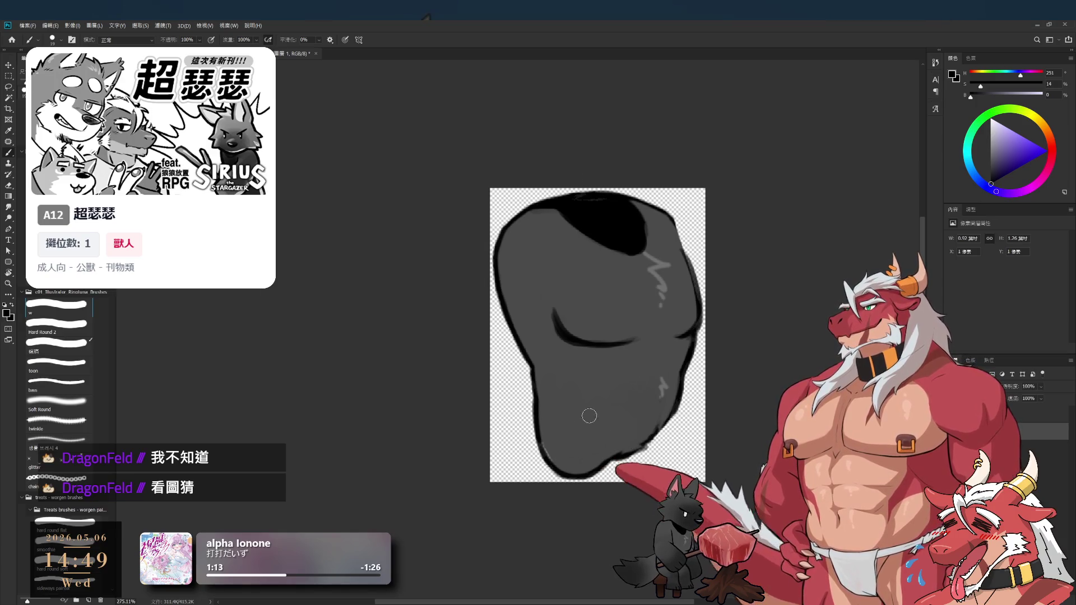
left_click_drag(546, 421, 586, 451)
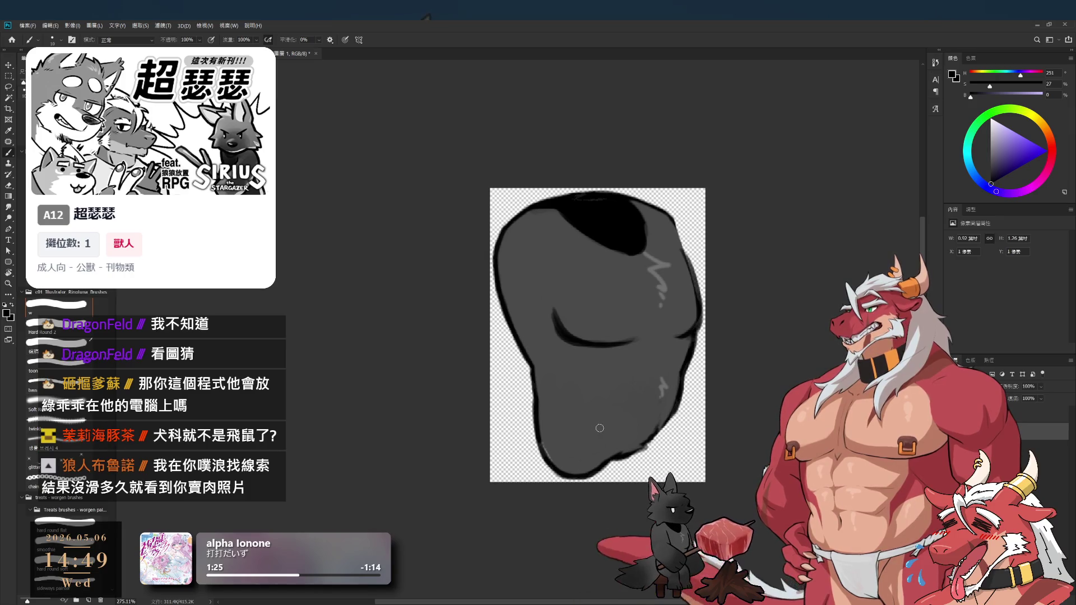
mouse_move(562, 420)
left_mouse_down()
mouse_move(539, 427)
mouse_move(589, 428)
mouse_move(611, 451)
left_mouse_up()
On a new line-work layer, paint dark strokes along the lower and lower-right outline
key("e")
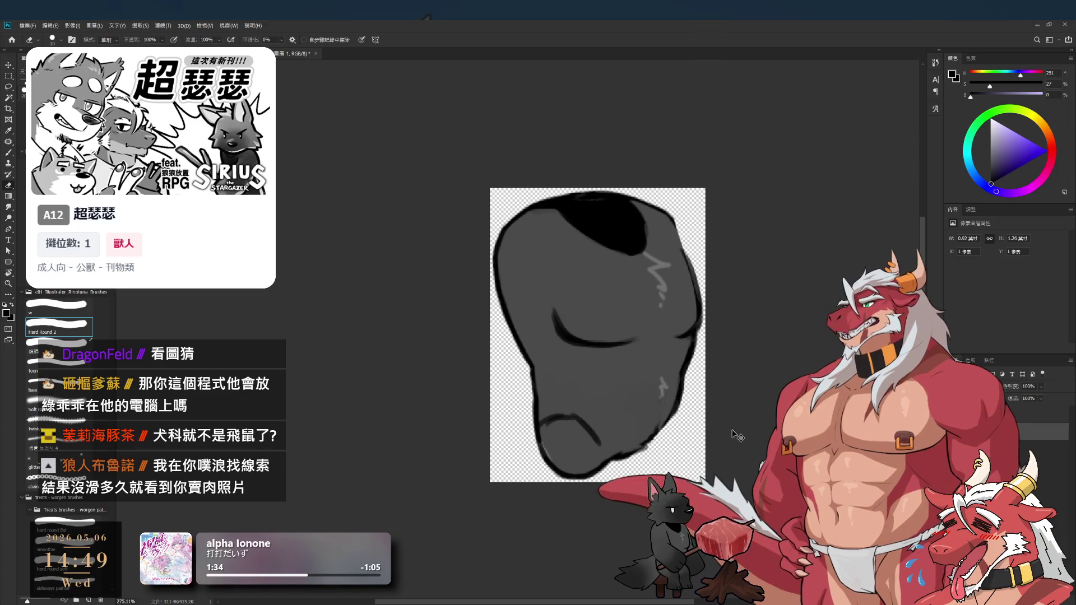
key("ctrl+shift+alt+n")
key("b")
key("b")
mouse_move(541, 423)
left_mouse_down()
mouse_move(571, 419)
mouse_move(608, 460)
left_mouse_up()
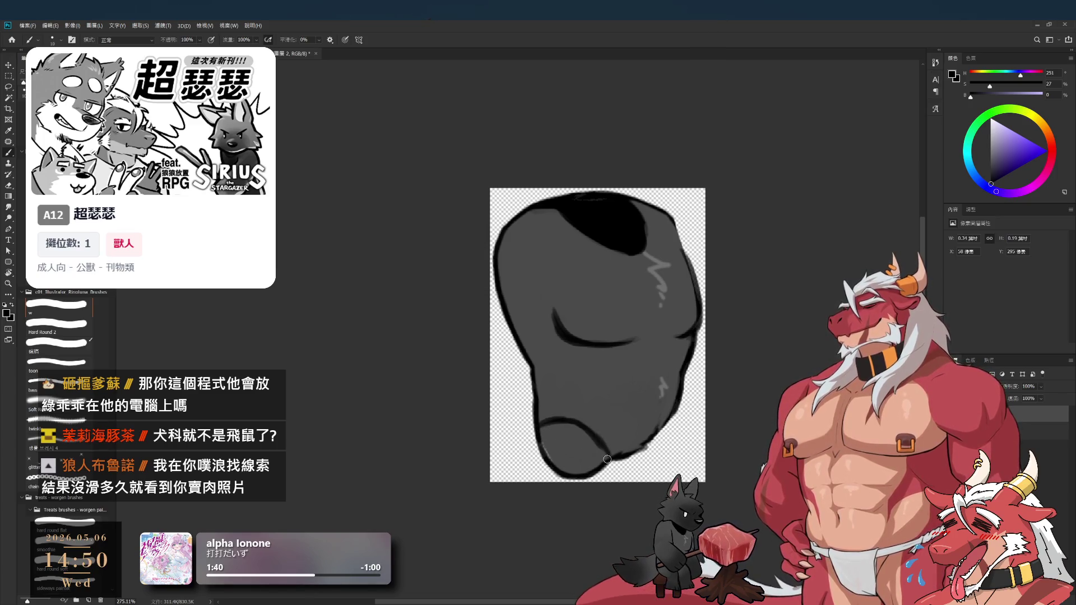
key("e")
key("b")
mouse_move(616, 457)
left_mouse_down()
mouse_move(653, 437)
mouse_move(663, 415)
mouse_move(536, 461)
left_mouse_up()
key("bracketleft")
With the view rotated sideways, redraw and extend the dark crease line further down
key("r")
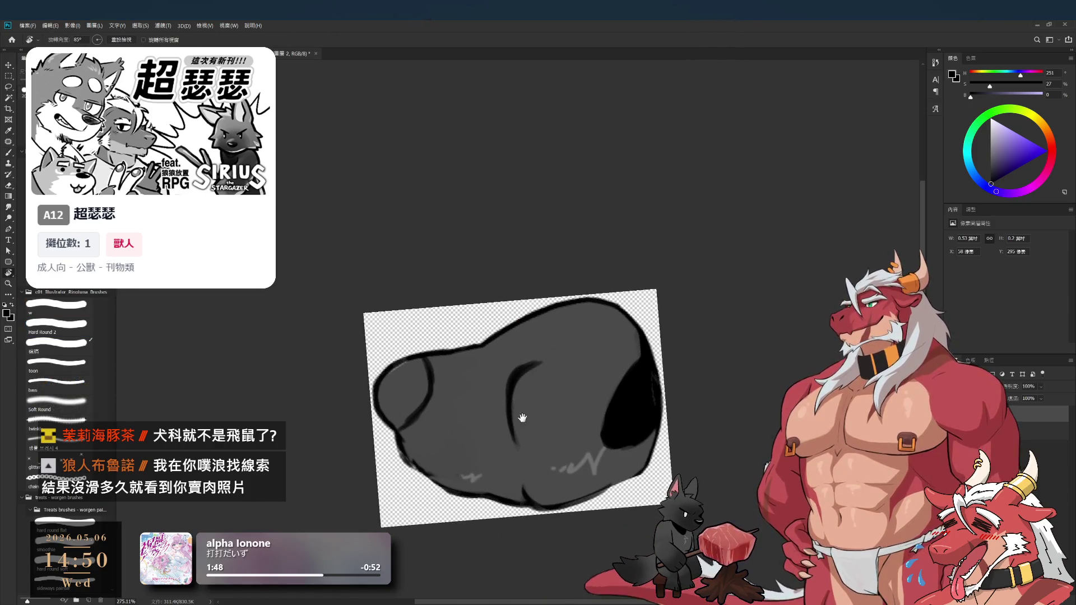
left_click_drag(523, 418, 694, 368)
left_click_drag(613, 306, 611, 372)
key("ctrl+z")
left_click_drag(613, 303, 612, 379)
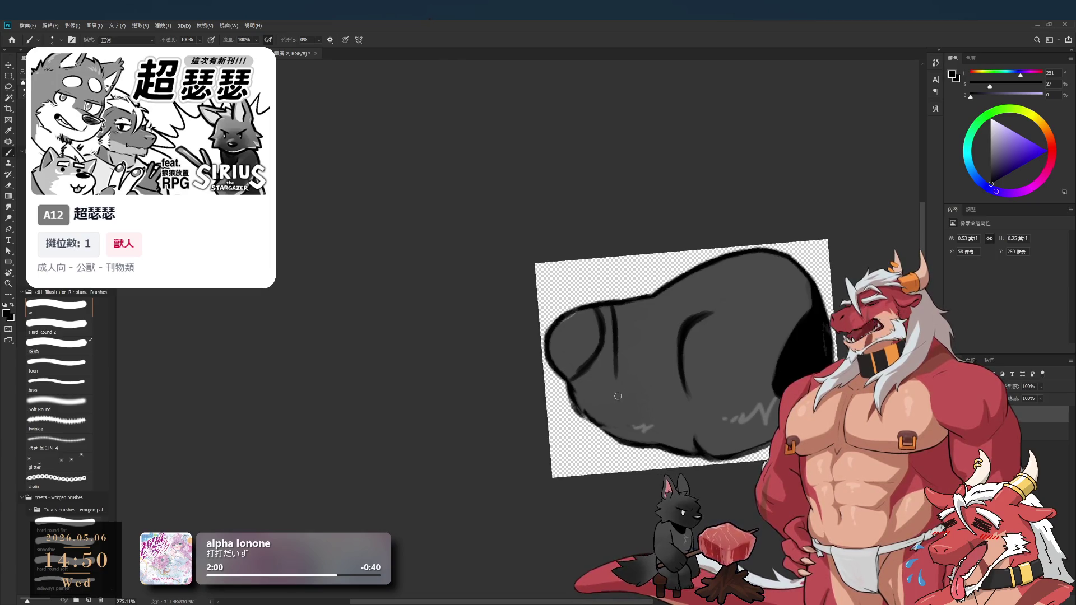
left_click_drag(616, 351, 623, 433)
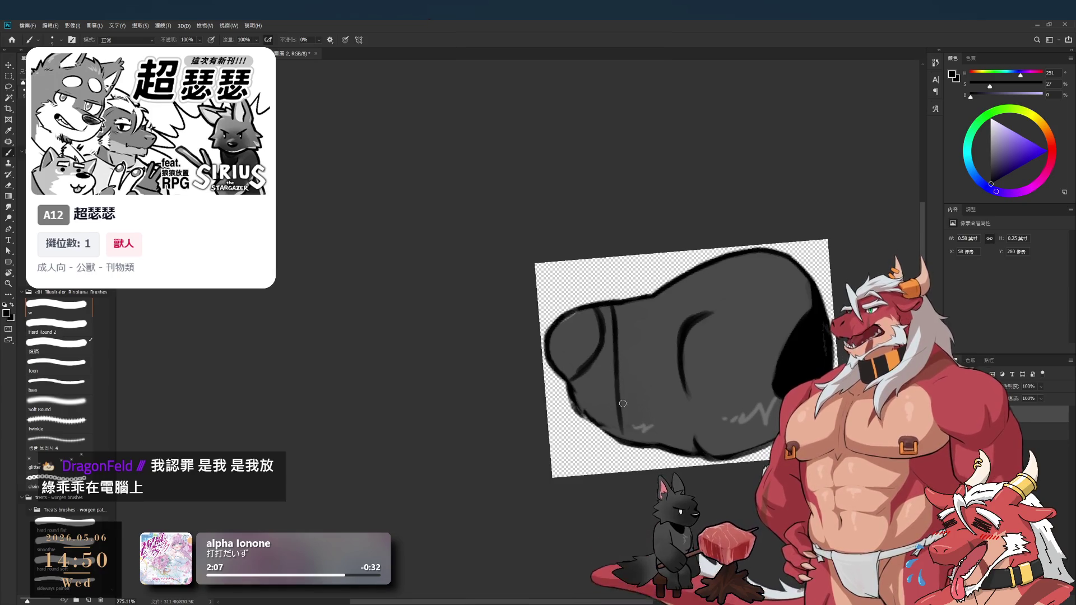
mouse_move(621, 381)
left_mouse_down()
mouse_move(623, 430)
mouse_move(551, 179)
left_mouse_up()
Turn the canvas view back upright and recentre it, toggling between eraser and brush
key("r")
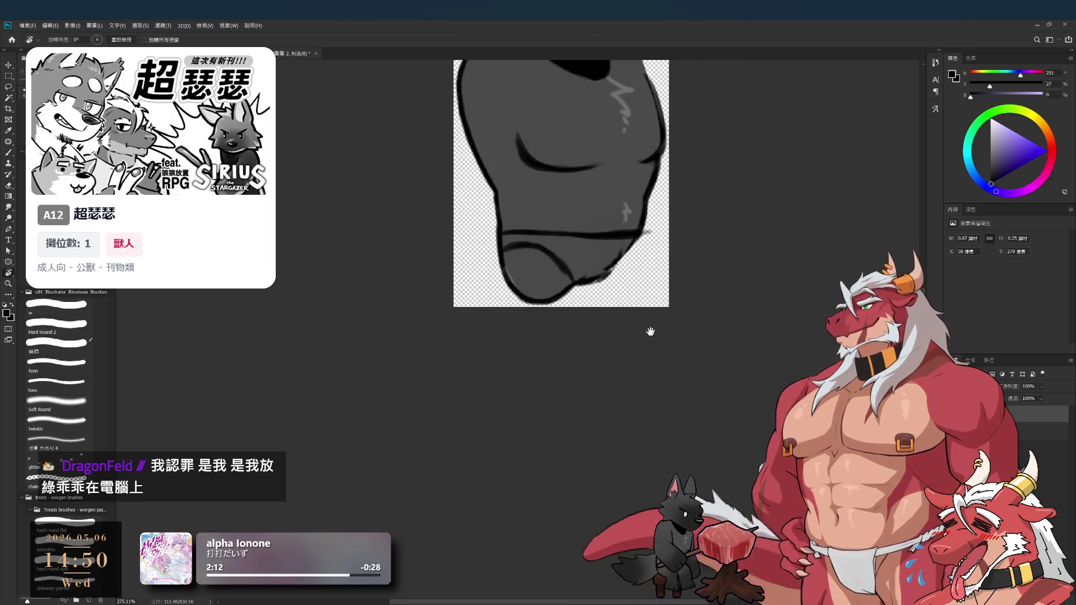
left_click_drag(651, 331, 757, 357)
scroll(713, 381, "up", 2)
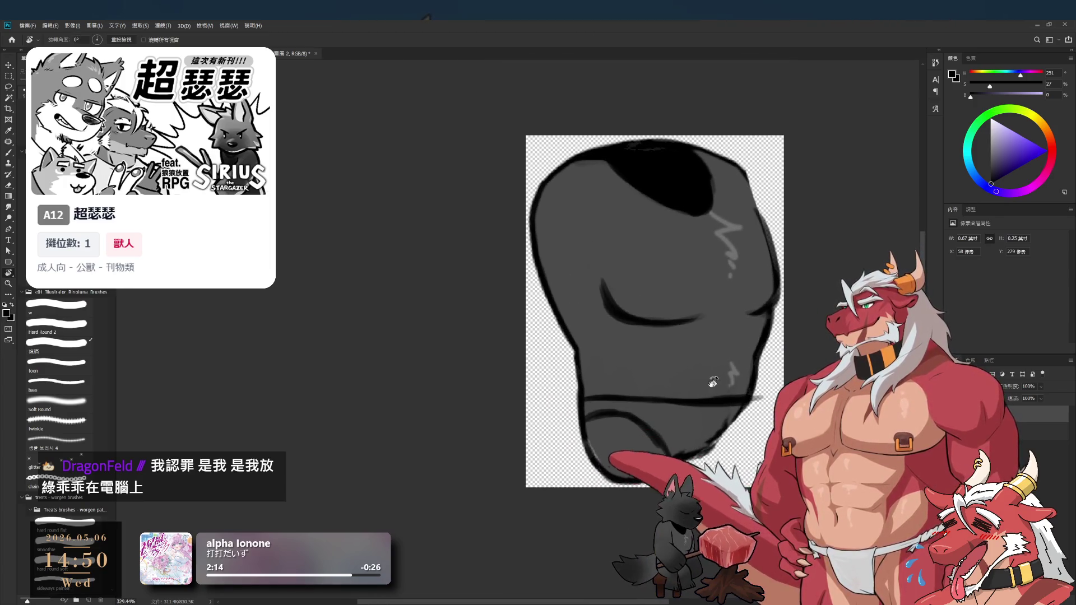
key("e")
key("r")
left_click_drag(706, 336, 700, 277)
key("e")
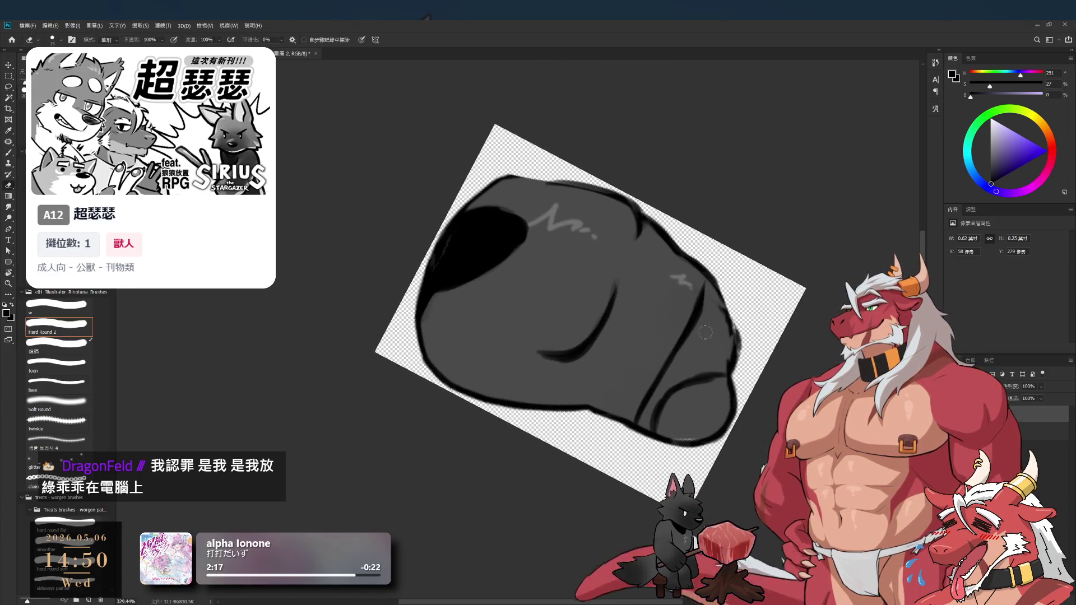
key("b")
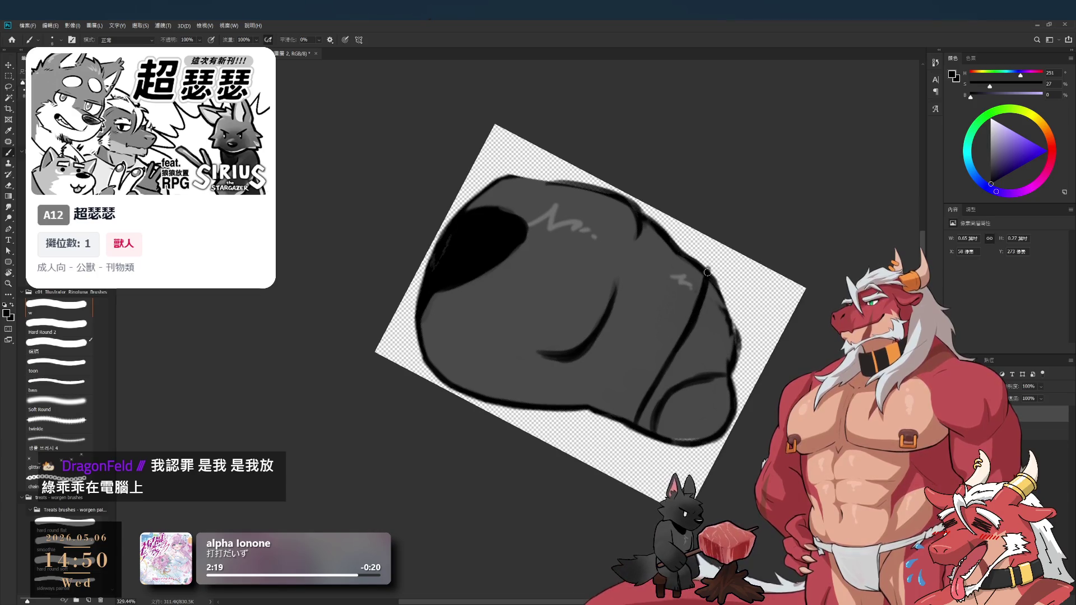
key("r")
left_click_drag(702, 305, 757, 411)
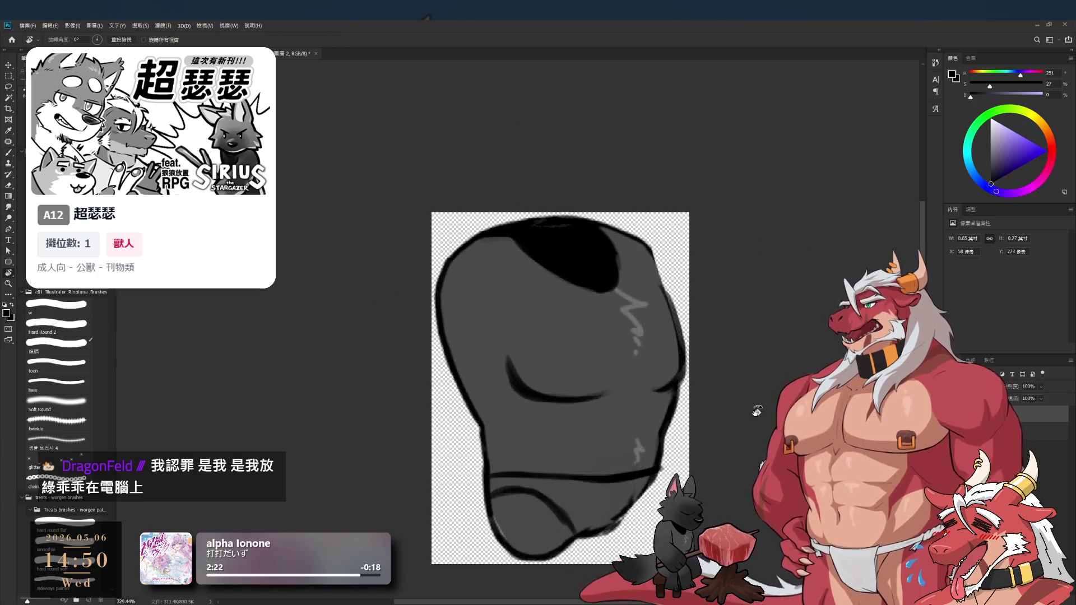
left_click_drag(657, 476, 714, 404)
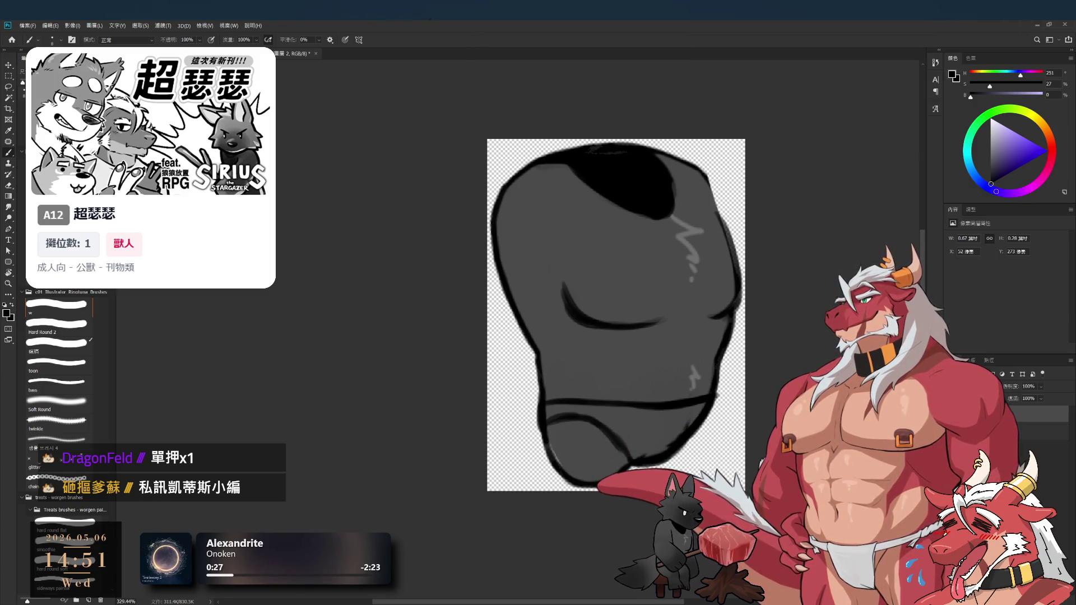
Undo and redo the bottom contour stroke, activate 圖層 1, and sample the dark grey fill
key("ctrl+z")
key("ctrl+shift+z")
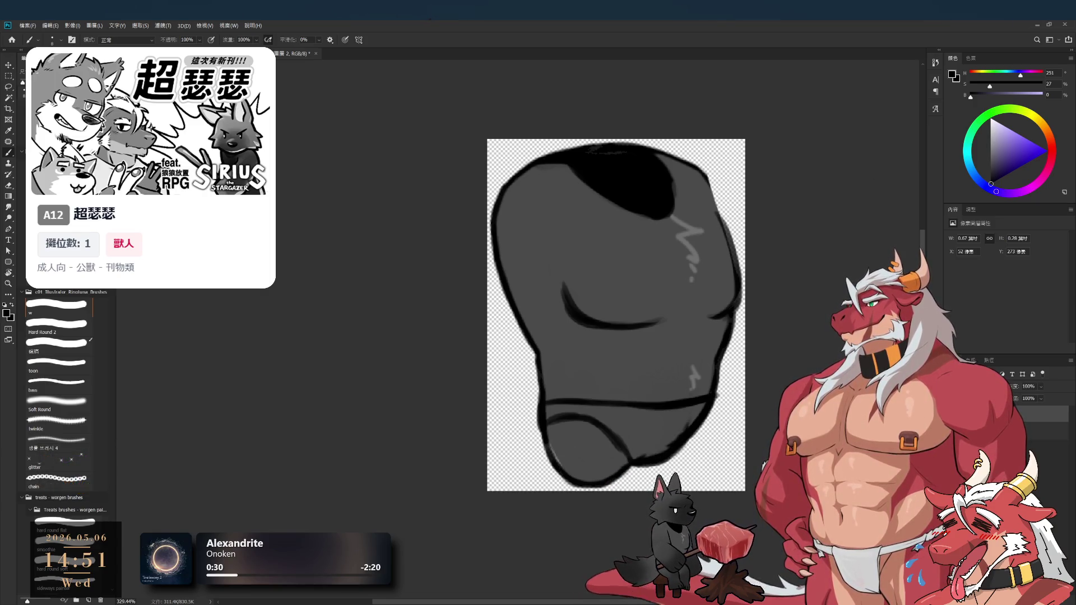
left_click(1043, 430)
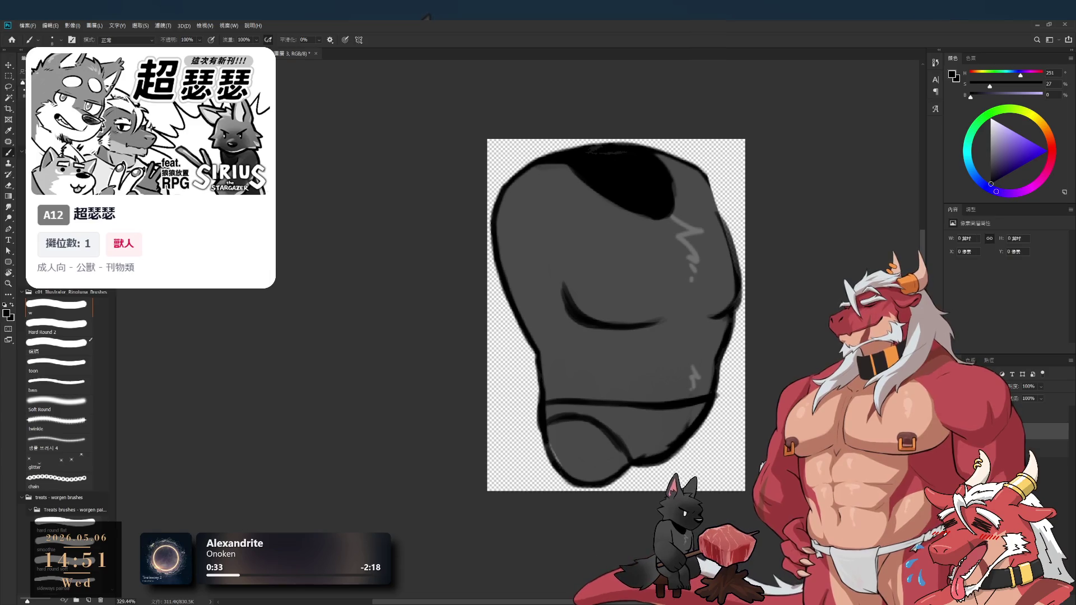
left_click(695, 445, "ctrl")
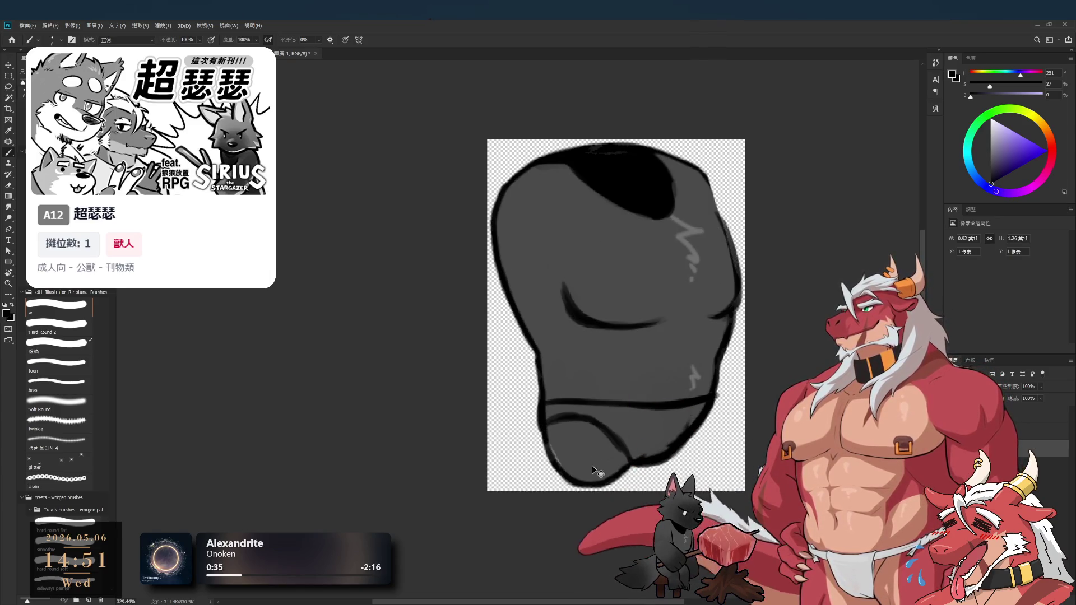
left_click(570, 440, "alt")
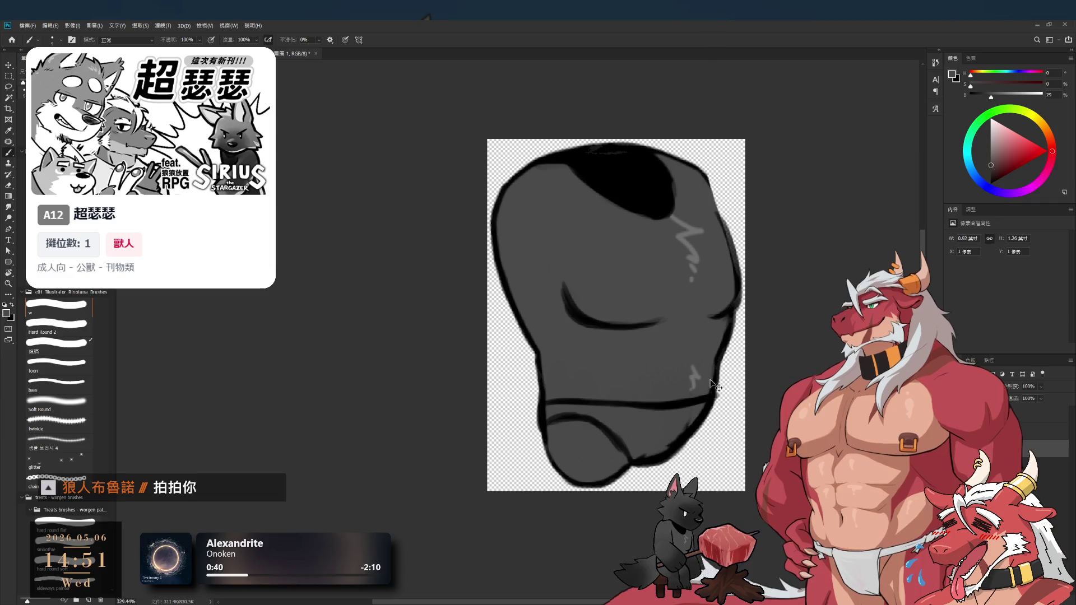
Rotate the canvas to 105 degrees, add a new empty layer, and shift the brush hue toward orange
key("r")
mouse_move(726, 372)
left_mouse_down()
mouse_move(751, 333)
mouse_move(684, 441)
mouse_move(652, 455)
left_mouse_up()
key("e")
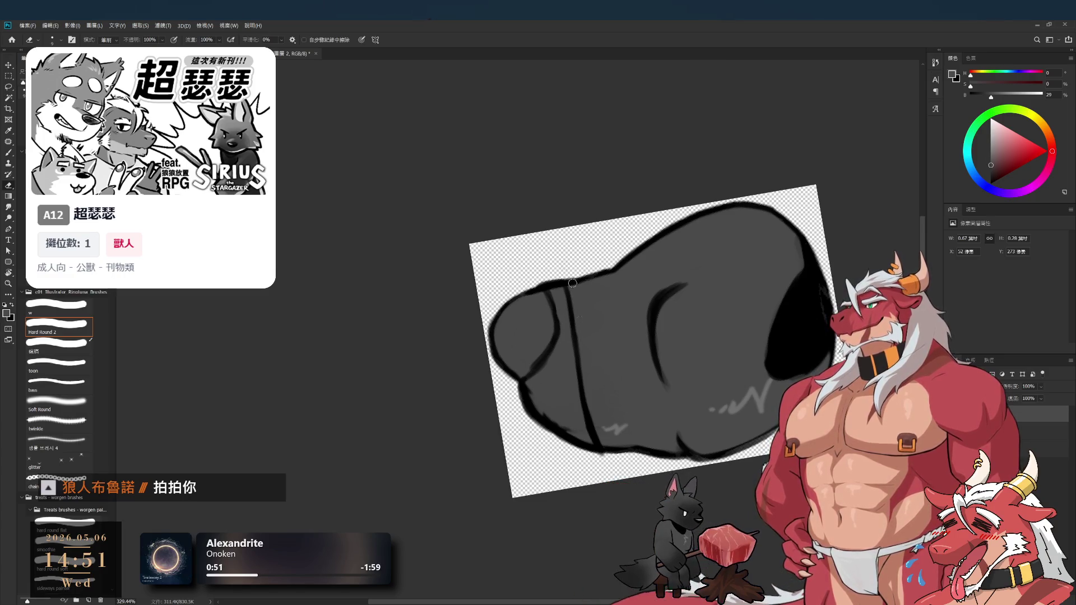
key("b")
key("r")
mouse_move(664, 279)
left_mouse_down()
mouse_move(510, 227)
mouse_move(583, 224)
mouse_move(654, 182)
left_mouse_up()
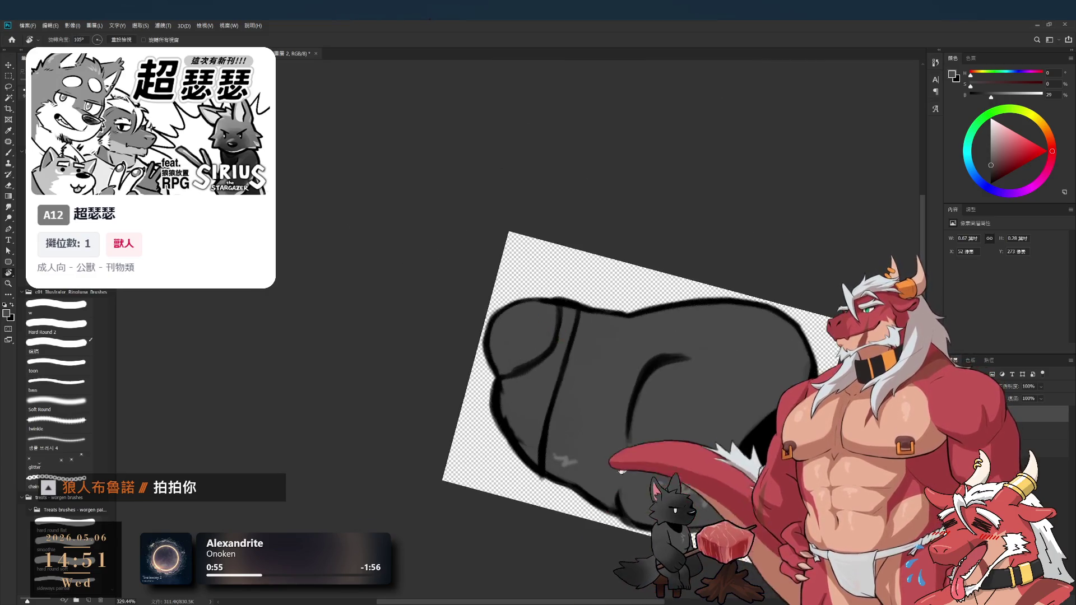
key("ctrl+shift+alt+n")
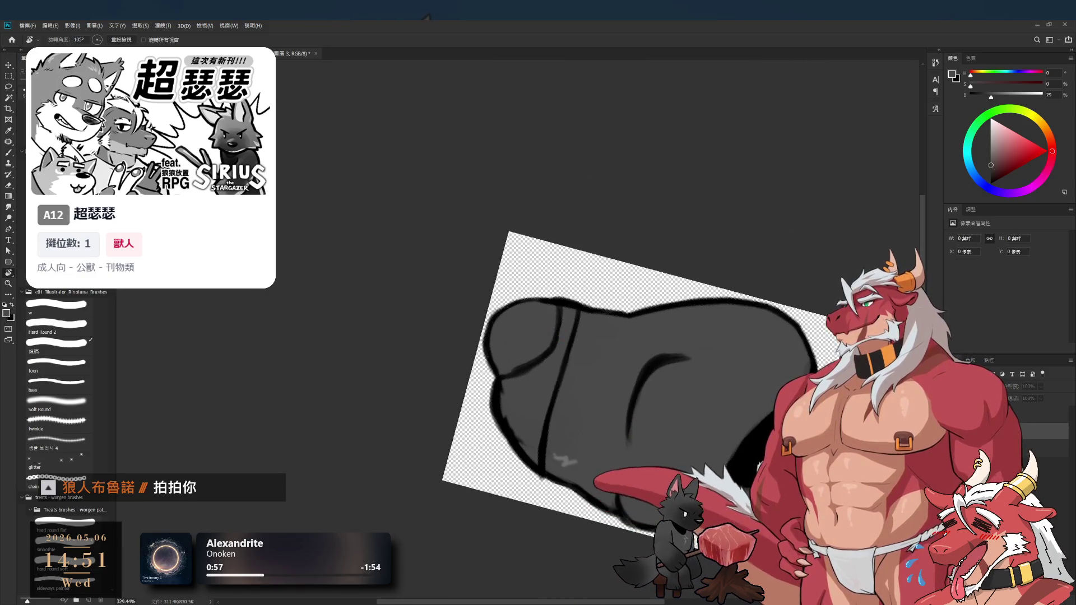
key("b")
left_click(1051, 135)
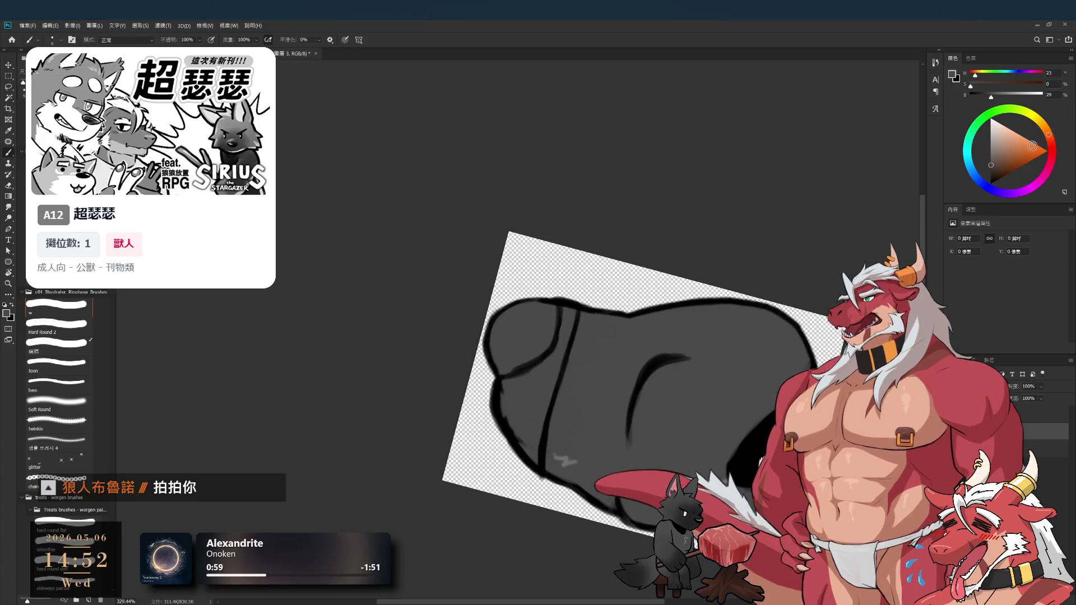
Pick a bright orange, turn the canvas upright at 90°, then try and undo a test stroke
left_click(1027, 146)
key("r")
left_click_drag(533, 325, 716, 173)
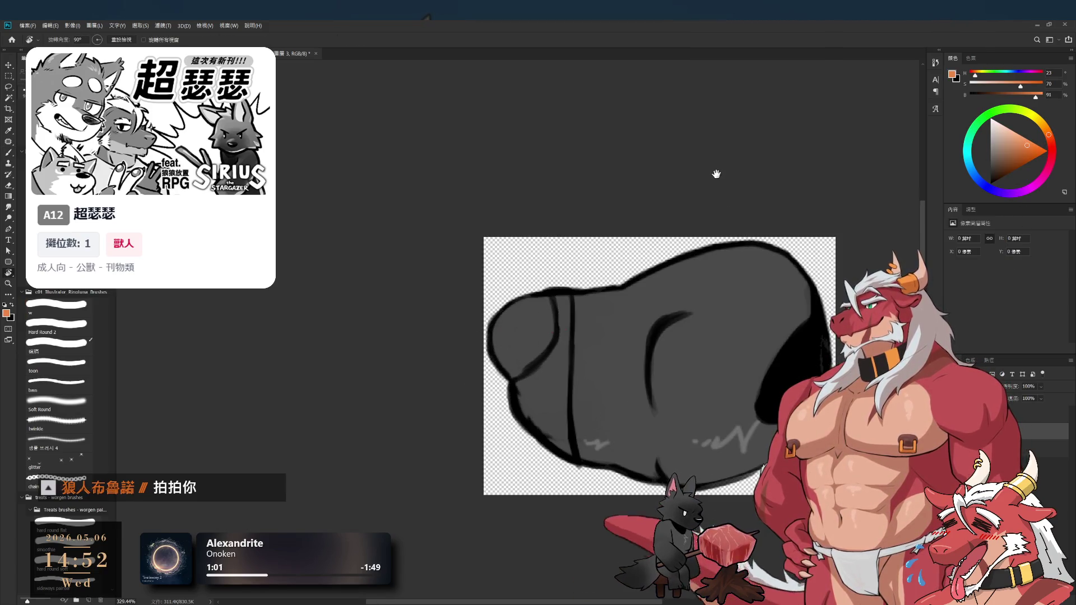
scroll(711, 345, "up", 2)
key("b")
left_click_drag(654, 235, 655, 313)
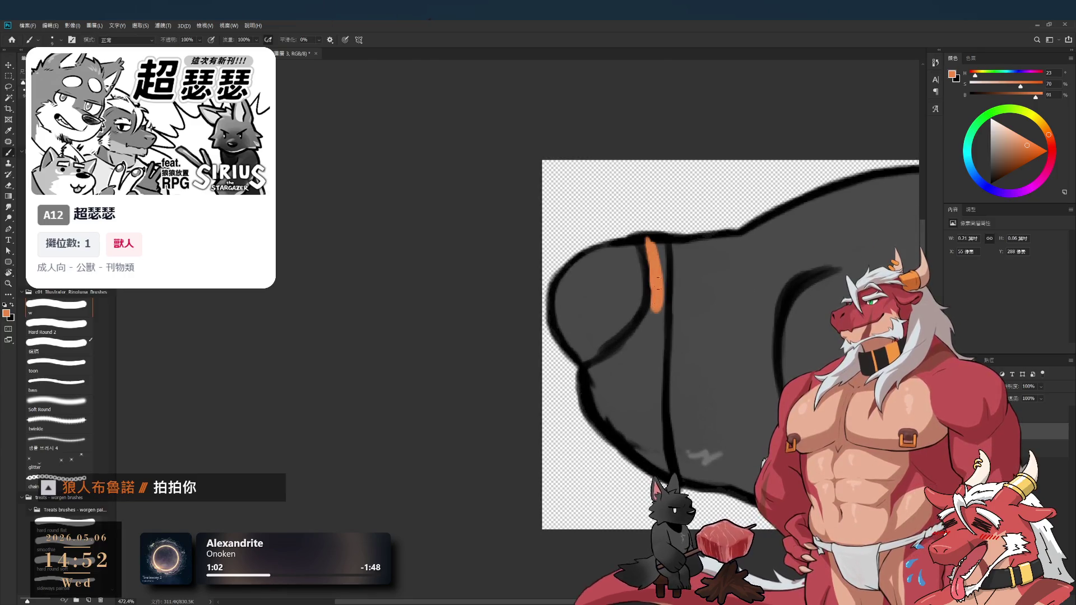
key("ctrl+z")
Paint a muted orange band down the piece's left end and along its edge
left_click(1019, 150)
mouse_move(648, 238)
left_mouse_down()
mouse_move(657, 345)
mouse_move(634, 364)
mouse_move(602, 359)
mouse_move(600, 403)
mouse_move(623, 365)
mouse_move(640, 415)
left_mouse_up()
key("bracketright")
key("bracketleft")
mouse_move(656, 336)
left_mouse_down()
mouse_move(664, 465)
mouse_move(708, 224)
left_mouse_up()
Erase the outline at the orange band's left tip with a size 10 eraser
key("r")
key("Escape")
left_click_drag(553, 173, 668, 450)
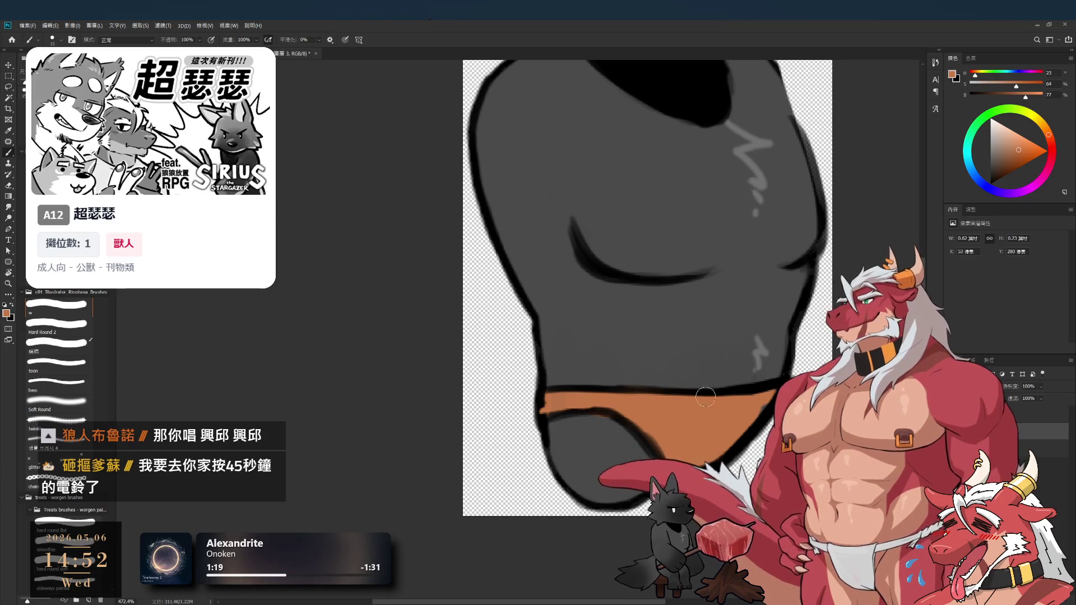
key("bracketleft")
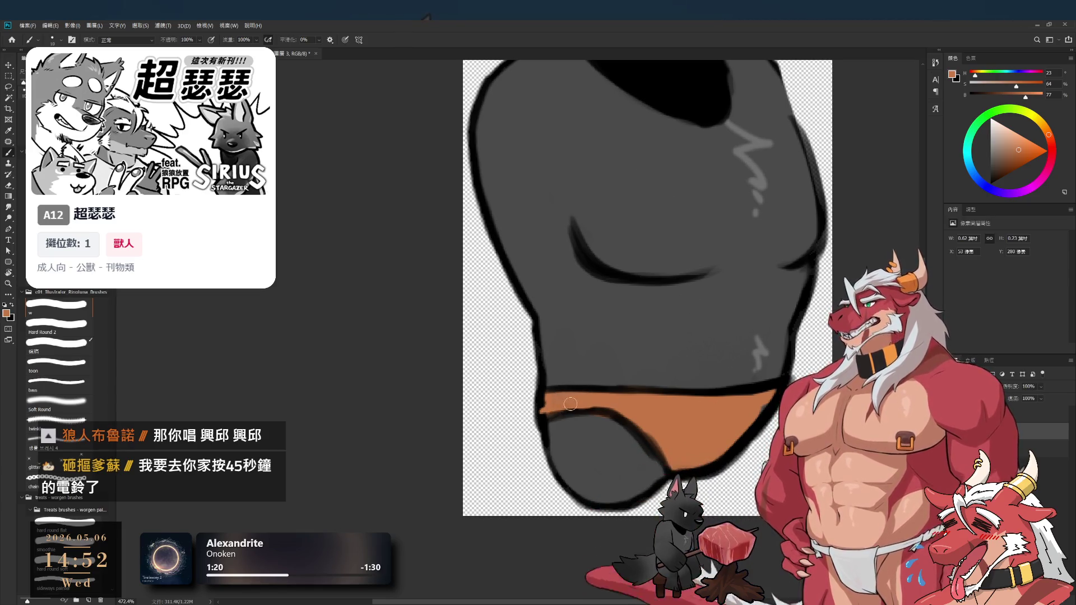
key("alt+bracketleft")
key("e")
left_click_drag(544, 398, 551, 406)
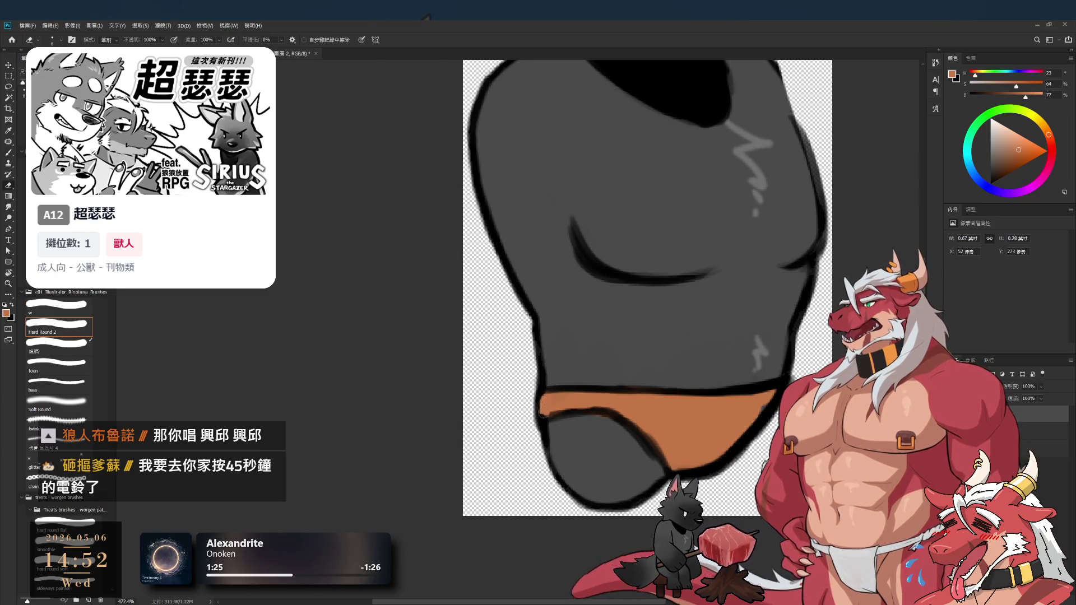
key("b")
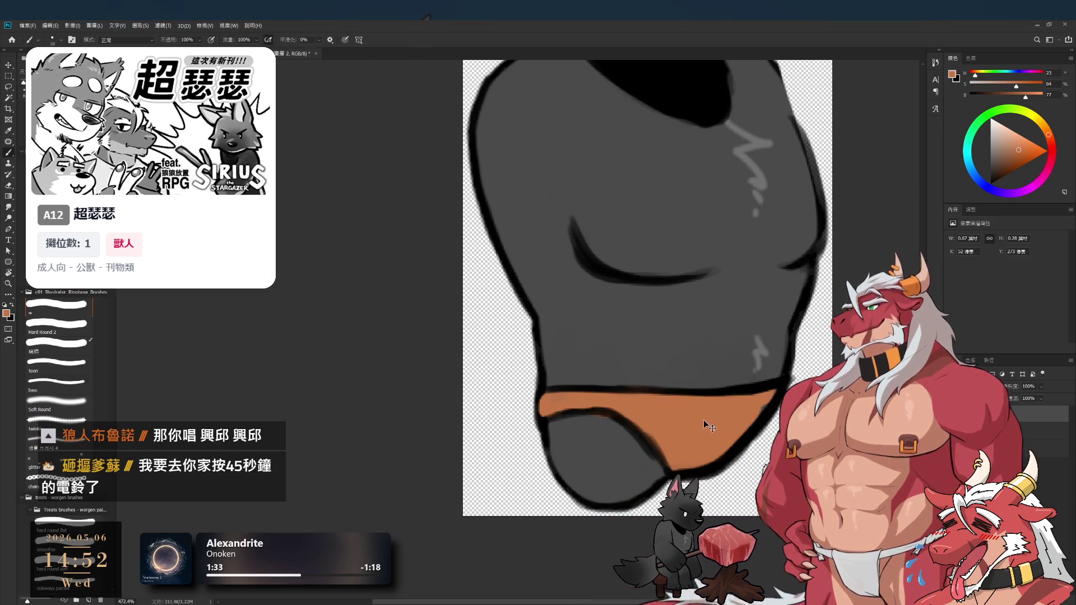
Turn the canvas about 88° and set the paint colour to black
key("r")
mouse_move(738, 275)
left_mouse_down()
mouse_move(488, 428)
mouse_move(651, 379)
mouse_move(640, 355)
left_mouse_up()
key("x")
key("b")
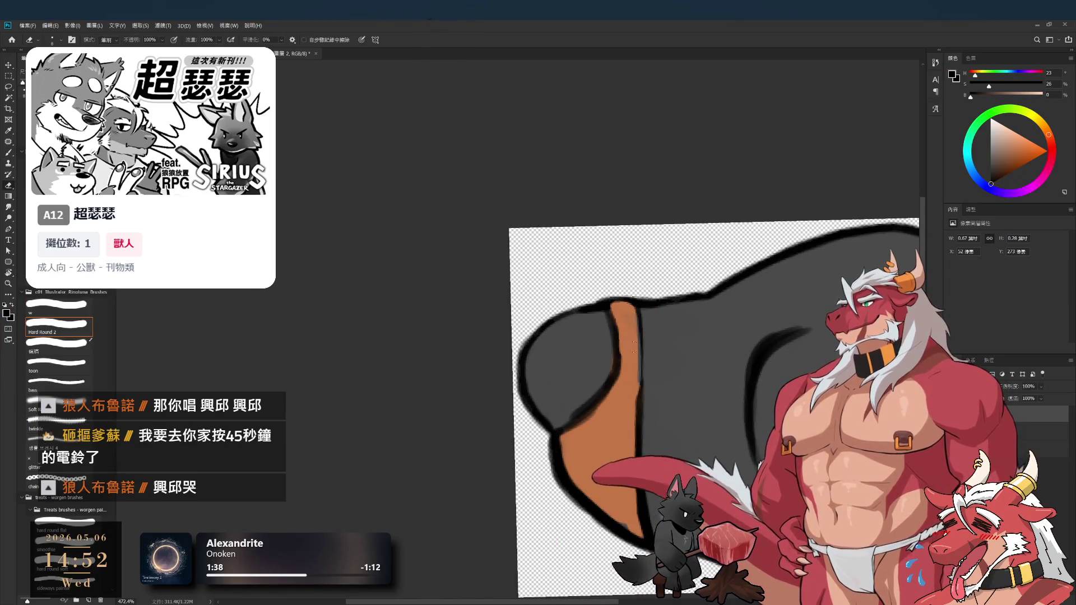
Outline the orange stripe's right edge in black with a size 7 brush
key("bracketleft")
key("bracketleft")
key("bracketleft")
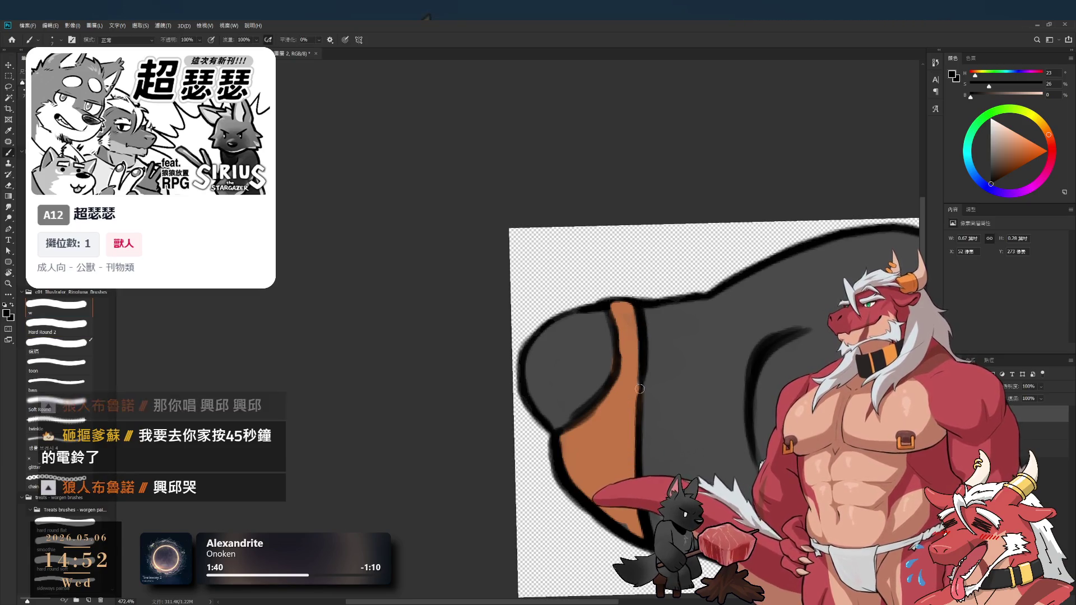
mouse_move(639, 310)
left_mouse_down()
mouse_move(643, 424)
mouse_move(647, 377)
left_mouse_up()
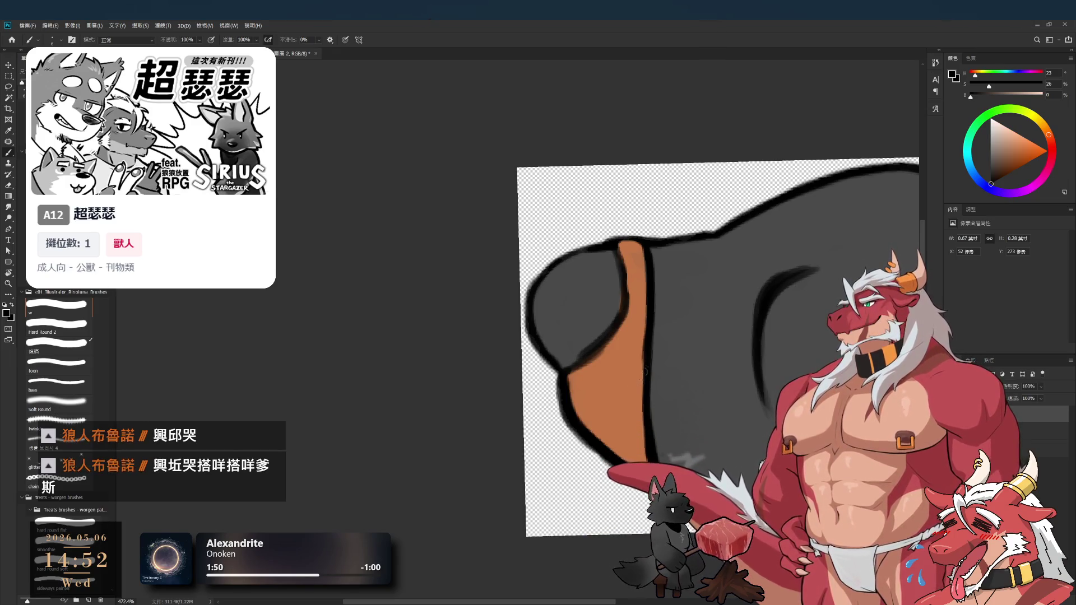
left_click_drag(644, 317, 675, 388)
key("e")
key("b")
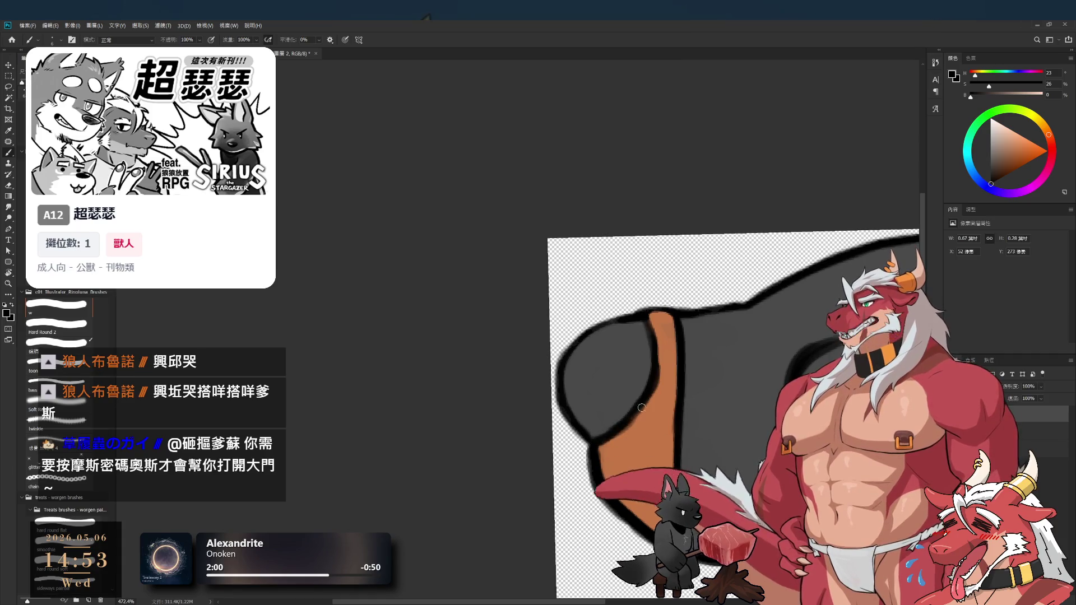
key("ctrl+z")
key("ctrl+z")
key("ctrl+z")
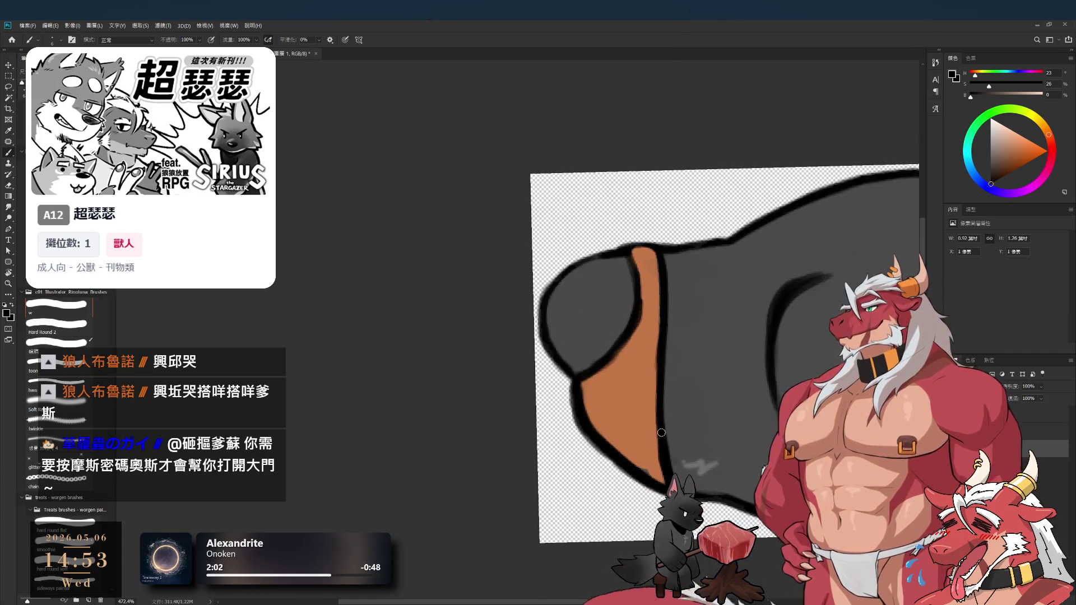
key("ctrl+shift+z")
Touch up the band's edges by painting and erasing, with the view rotated about 45° and 79°
key("e")
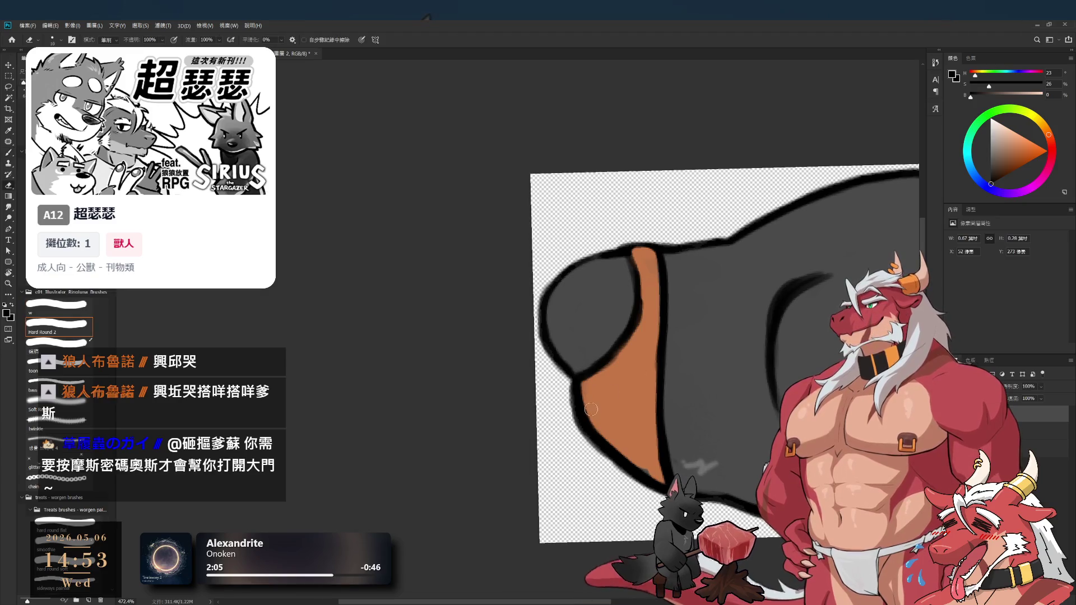
mouse_move(578, 451)
left_mouse_down()
mouse_move(609, 430)
mouse_move(648, 370)
left_mouse_up()
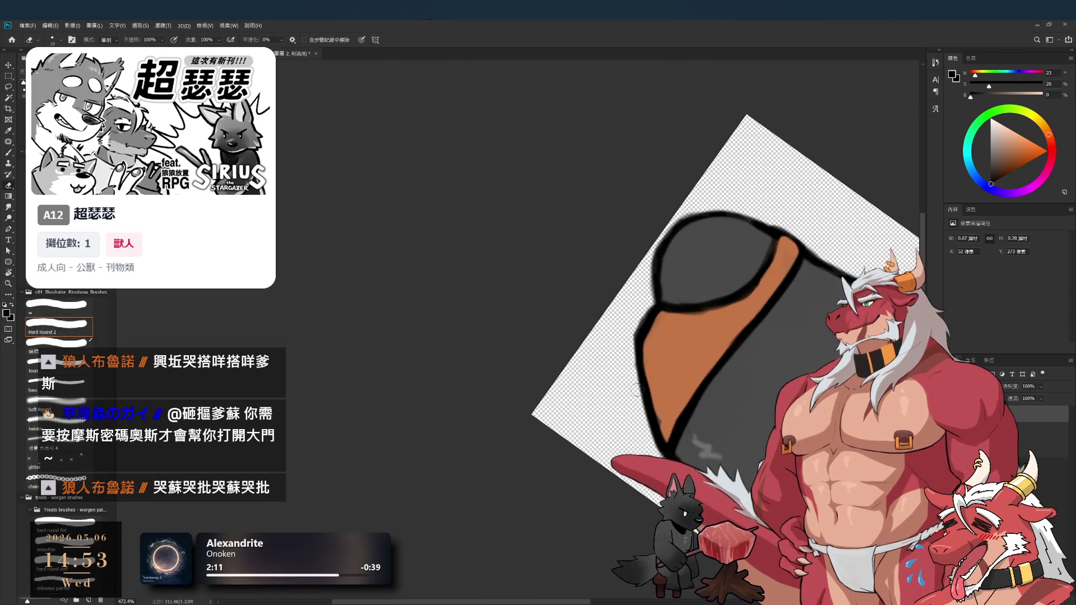
key("b")
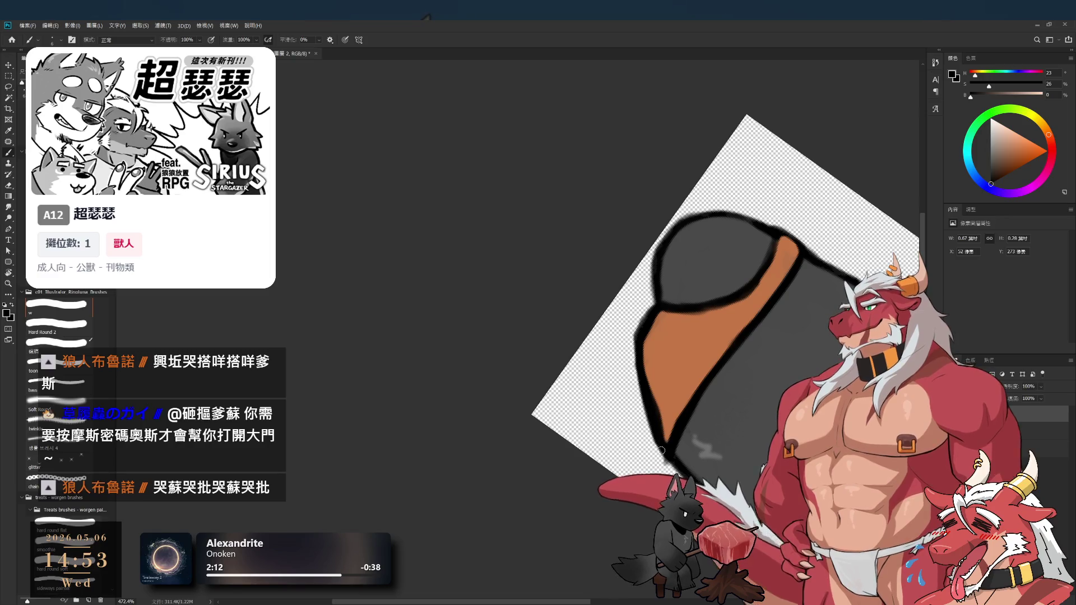
key("e")
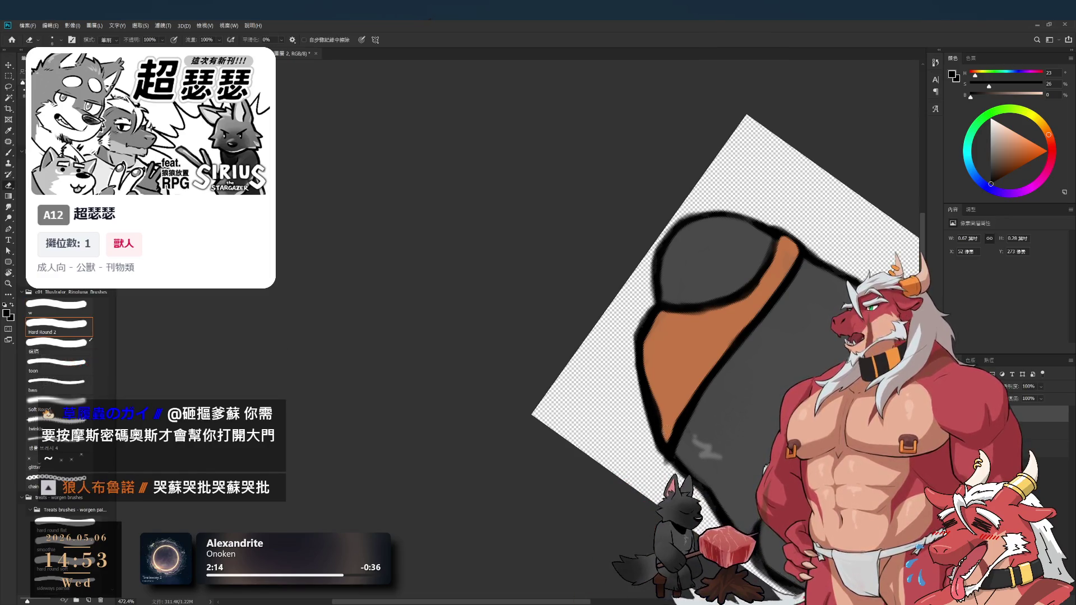
key("b")
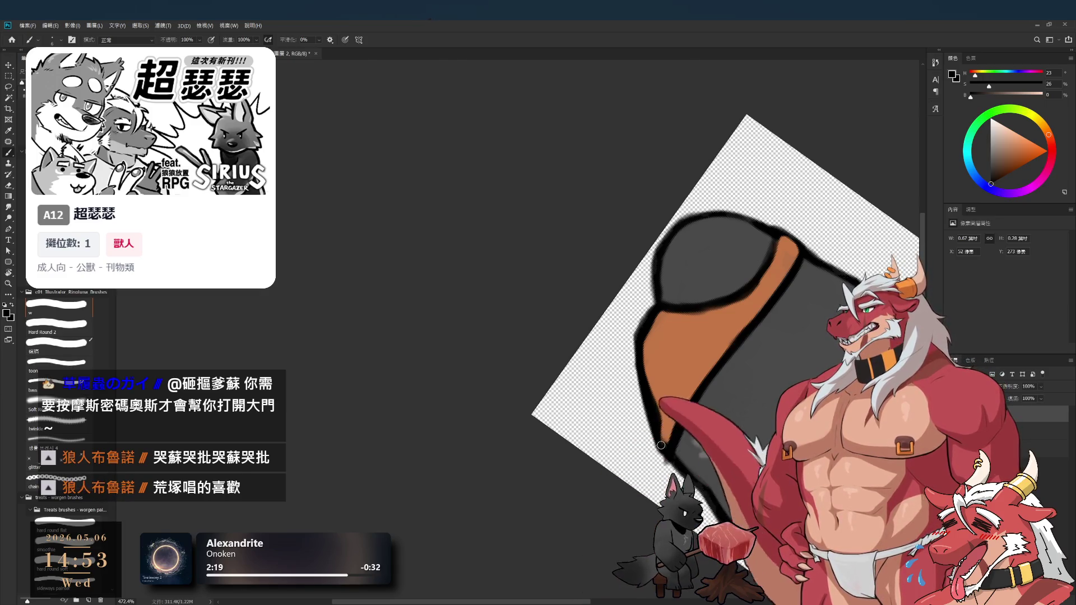
key("r")
left_click_drag(645, 201, 605, 247)
key("Escape")
key("e")
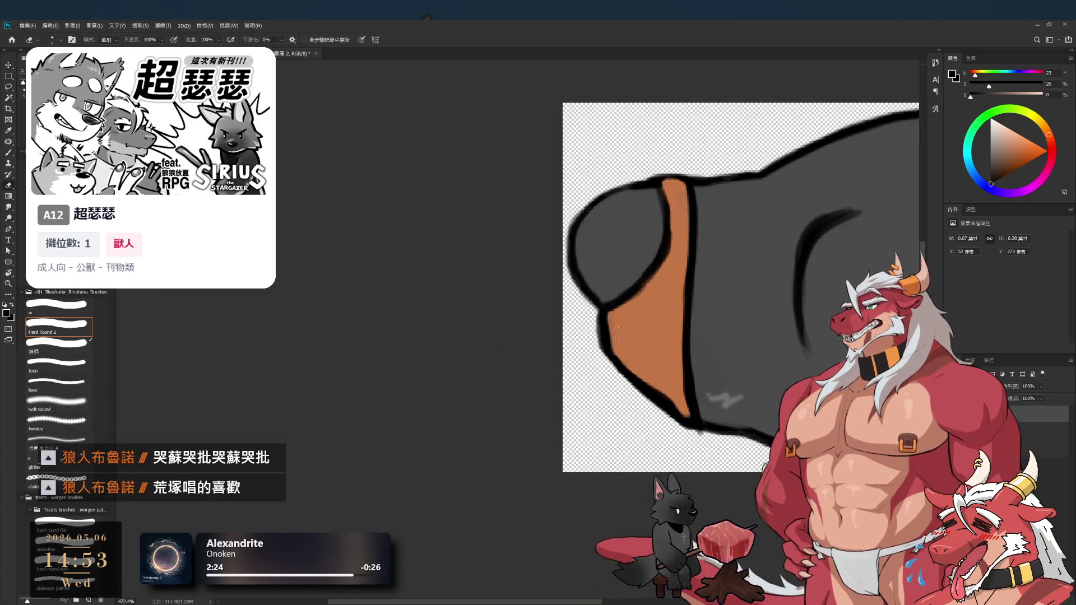
Sample the orange from the band's layer, then select the dark grey body layer and reset colours to black
left_click(645, 322, "ctrl")
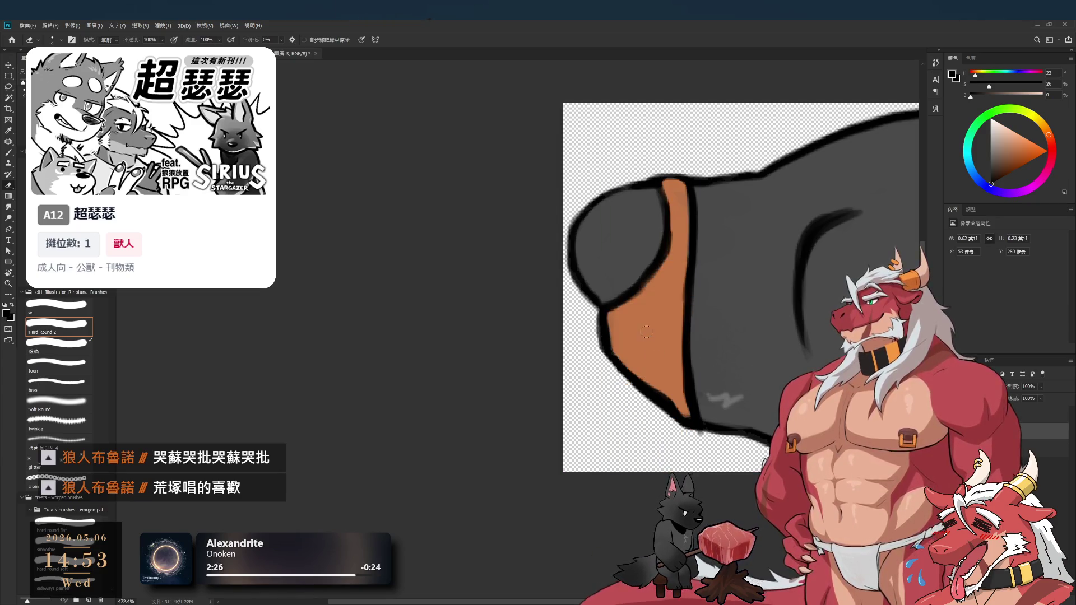
key("b")
left_click(666, 325, "alt")
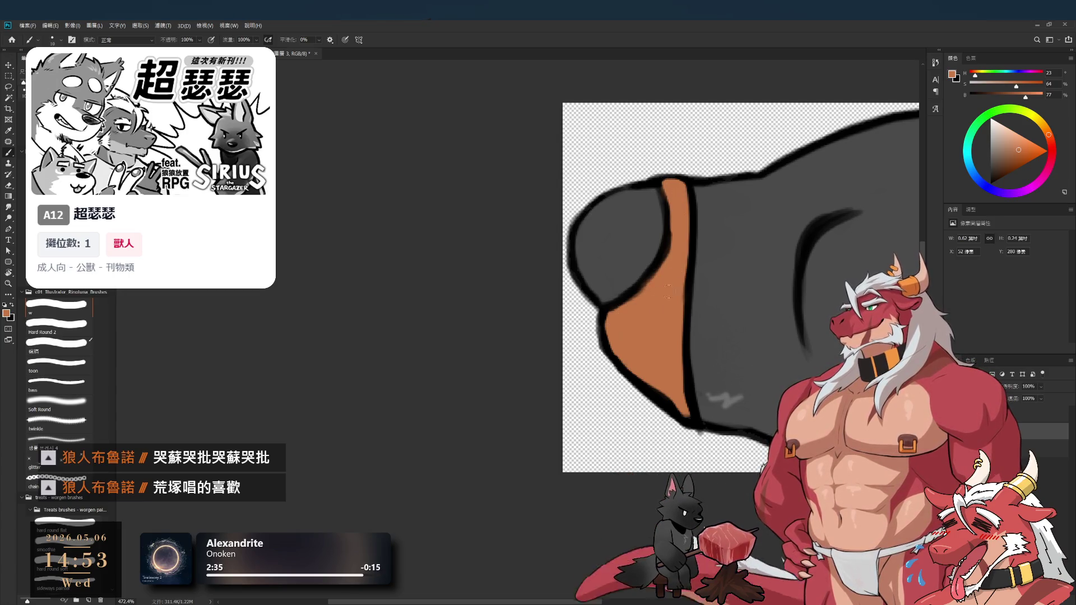
left_click(667, 403, "ctrl")
key("d")
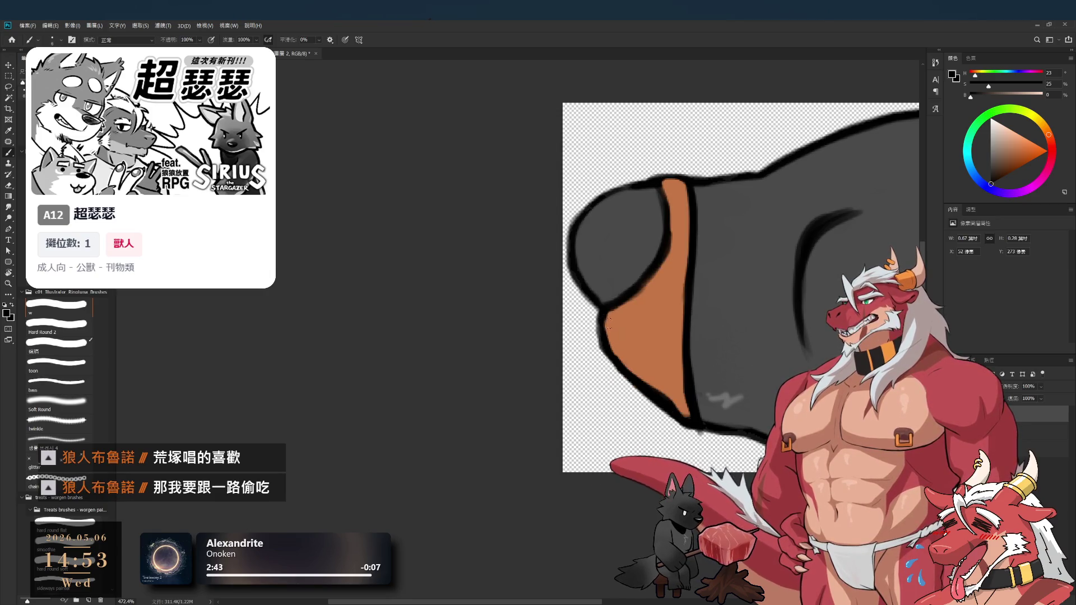
key("r")
mouse_move(628, 371)
left_mouse_down()
mouse_move(477, 163)
mouse_move(700, 393)
mouse_move(726, 291)
mouse_move(684, 372)
mouse_move(649, 401)
left_mouse_up()
key("e")
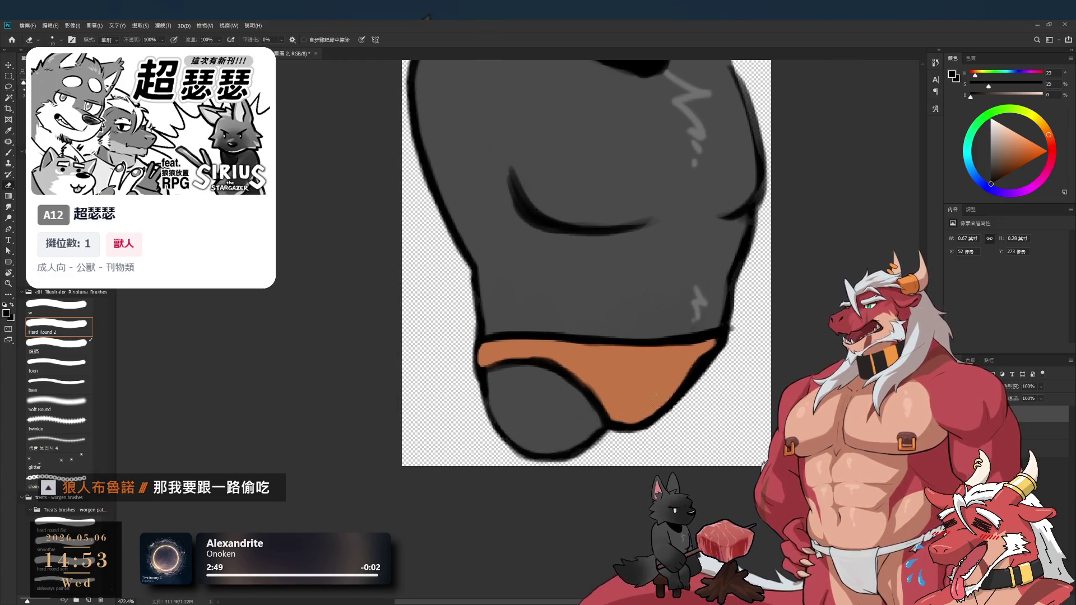
Paint a short dark stroke on the orange band and zoom in closer
key("b")
left_click_drag(668, 387, 666, 397)
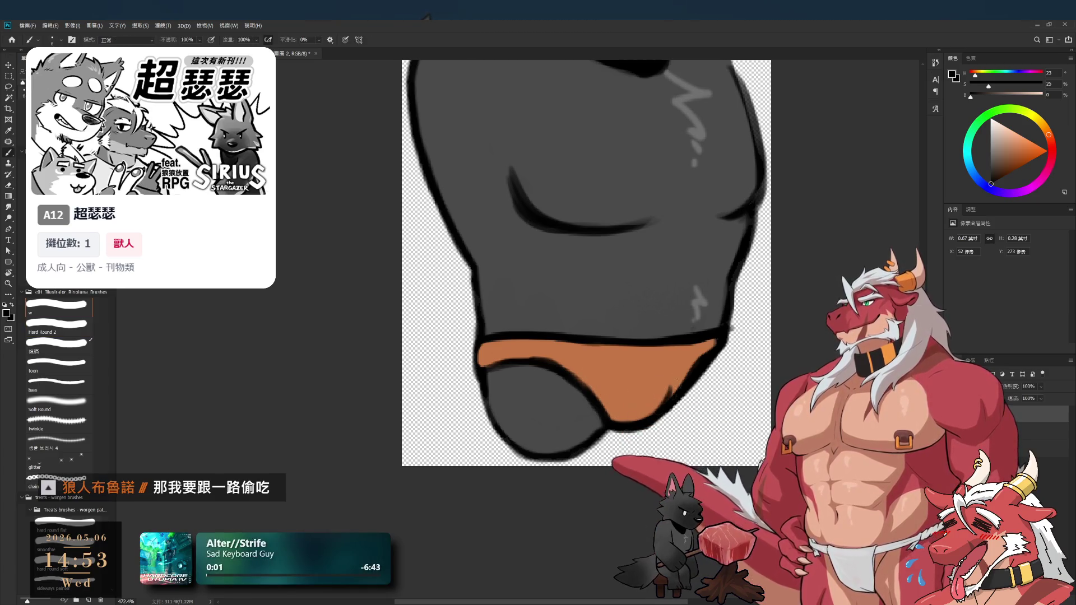
key("e")
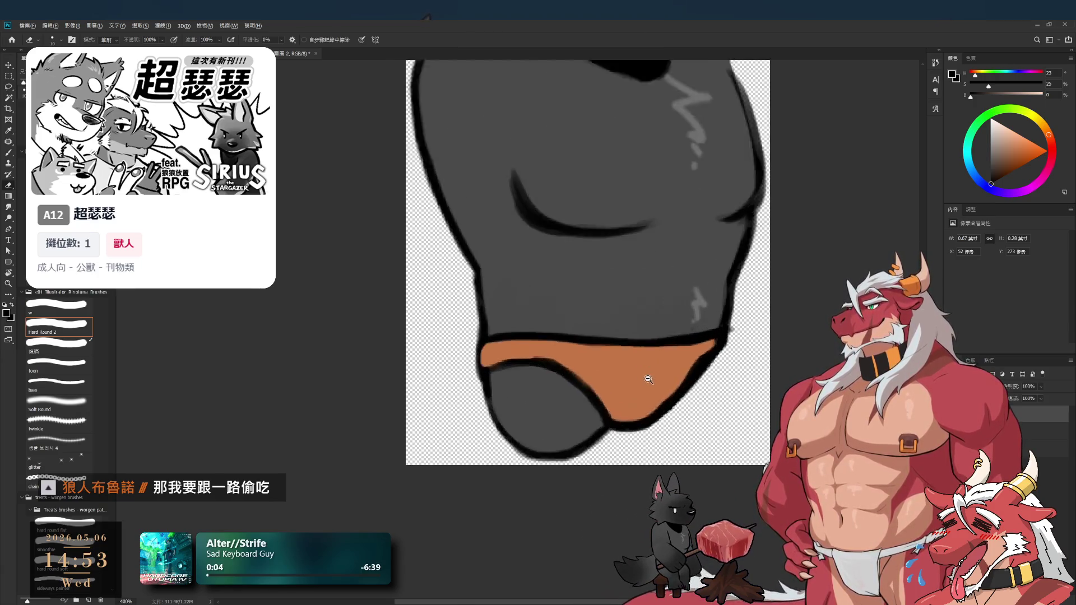
scroll(600, 377, "up", 1)
left_click_drag(601, 377, 654, 386)
key("b")
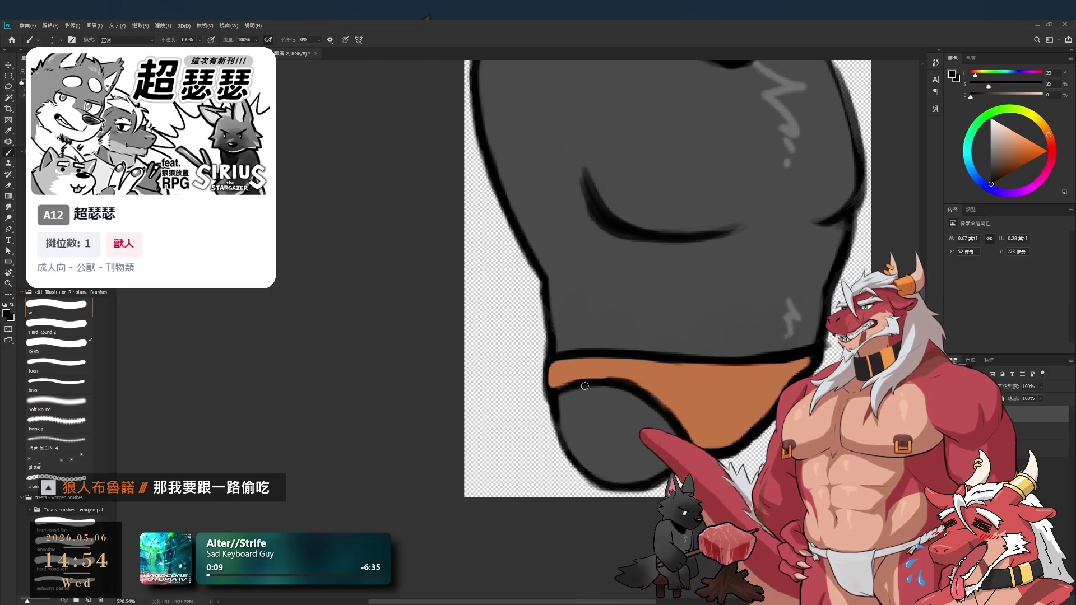
Erase along the orange strip's right edge with the canvas tilted about 54°
key("r")
mouse_move(567, 389)
left_mouse_down()
mouse_move(749, 382)
mouse_move(616, 396)
left_mouse_up()
key("e")
left_click_drag(576, 330, 601, 390)
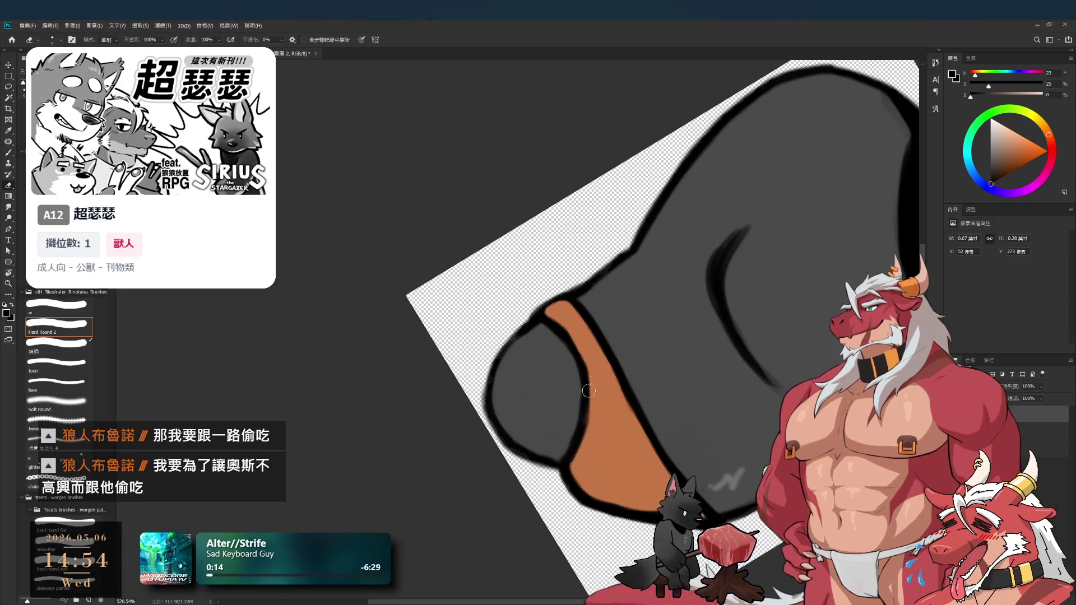
key("r")
left_click_drag(688, 413, 722, 188)
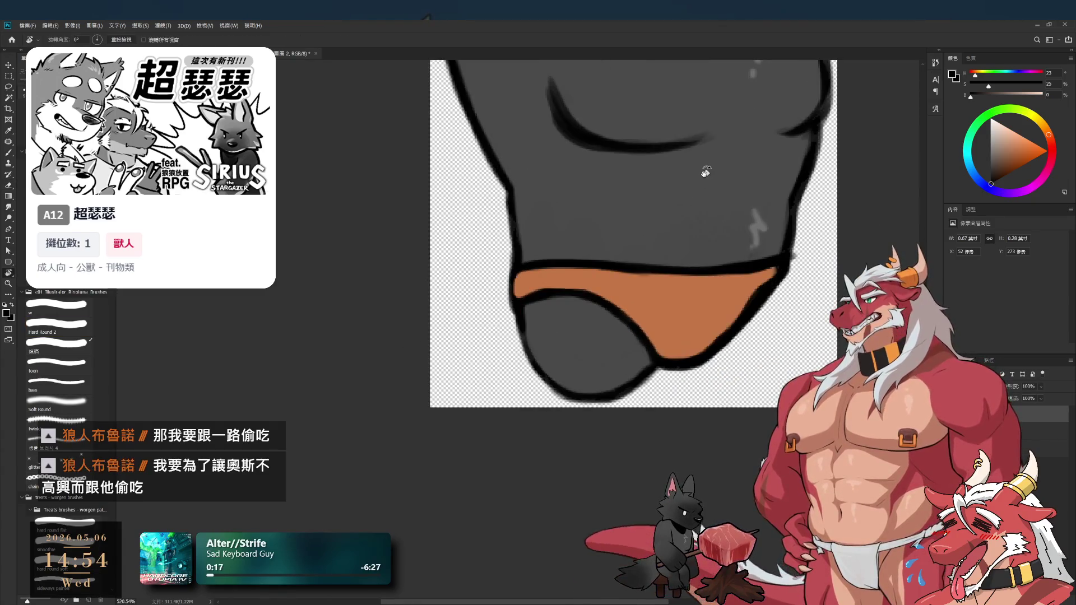
left_click_drag(661, 340, 681, 407)
key("b")
mouse_move(698, 322)
left_mouse_down()
mouse_move(729, 325)
mouse_move(737, 353)
left_mouse_up()
key("e")
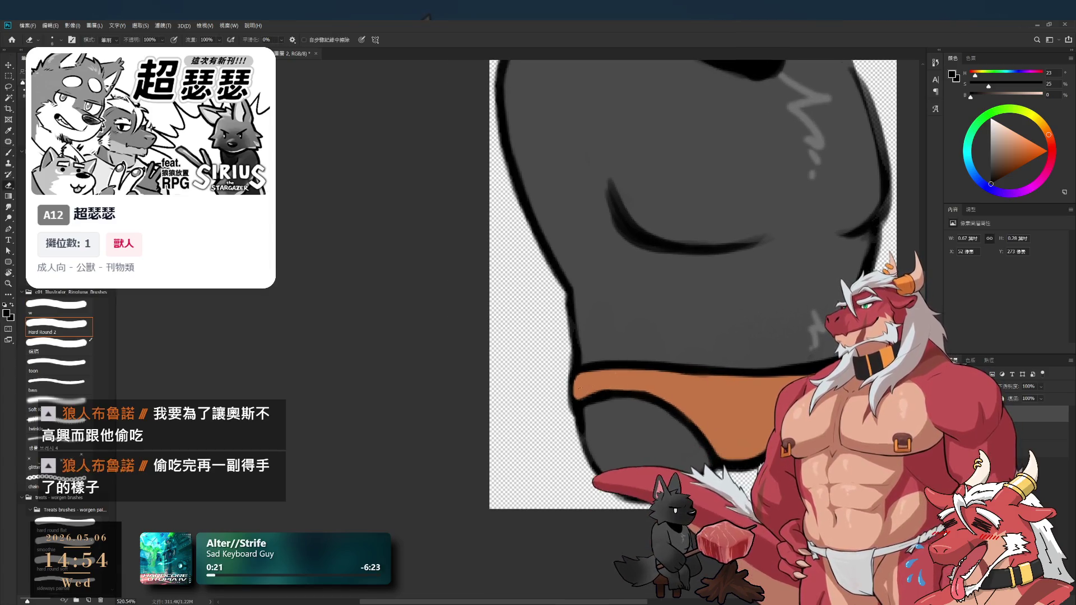
Sample the orange-brown colour from the band with the canvas tilted about 68°
key("r")
mouse_move(808, 367)
left_mouse_down()
mouse_move(526, 447)
mouse_move(688, 286)
left_mouse_up()
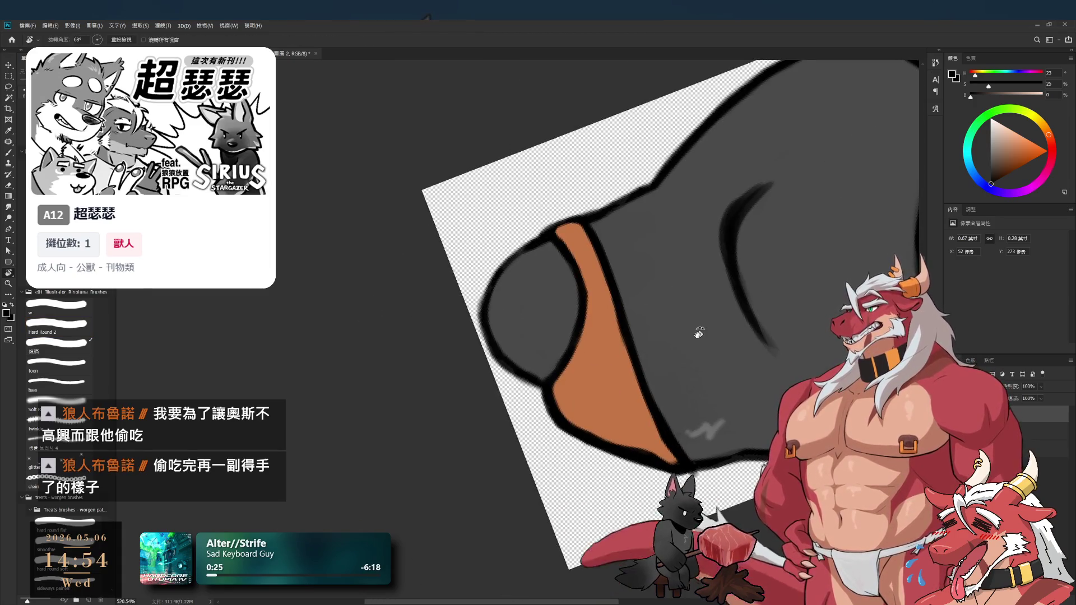
left_click_drag(699, 333, 633, 463)
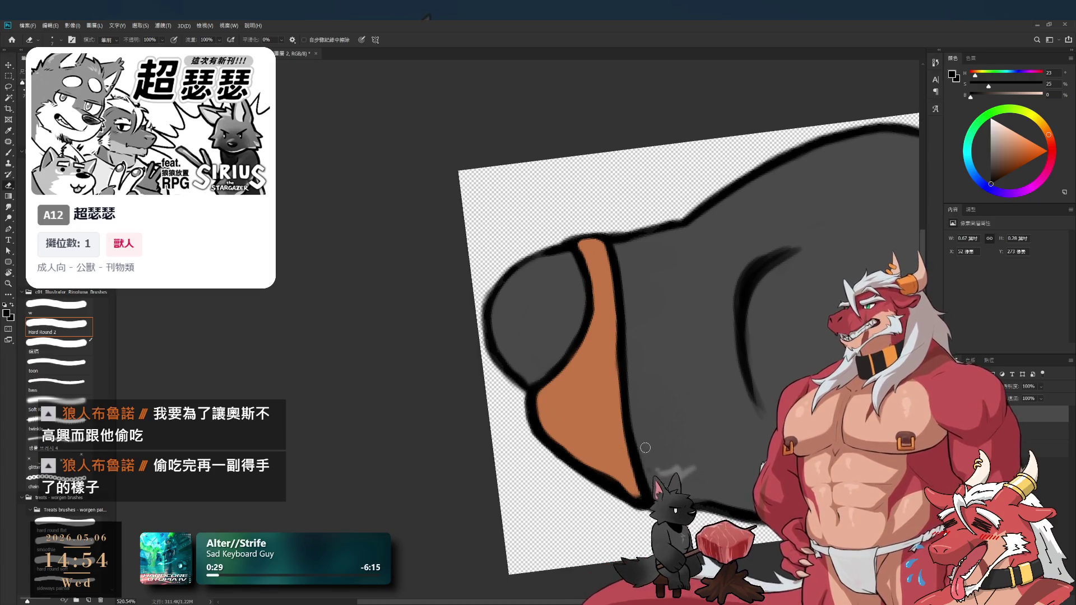
key("alt+]")
key("b")
left_click(610, 449, "alt")
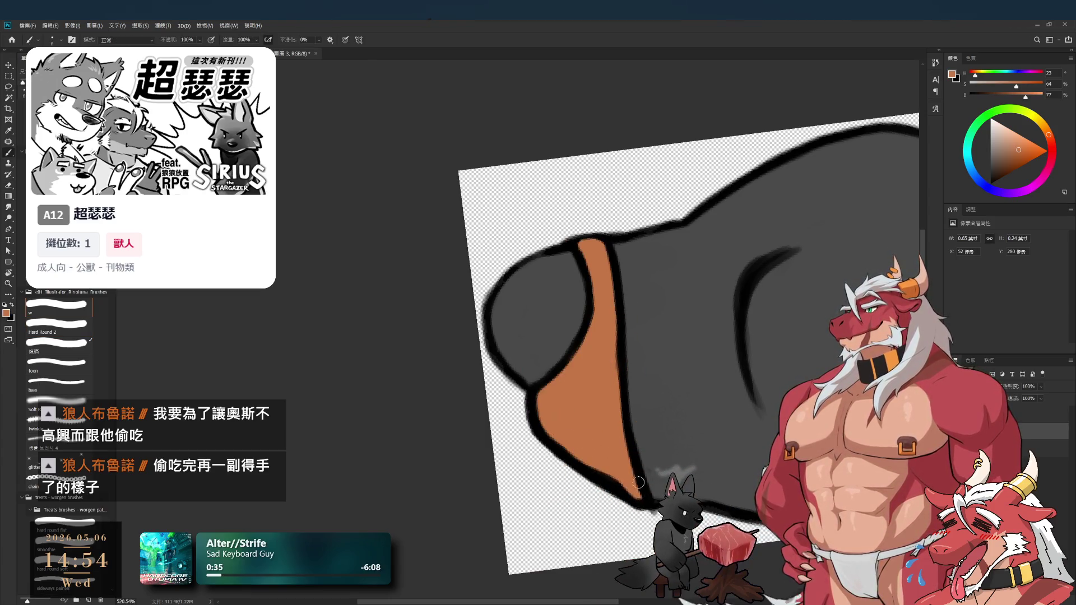
Turn the canvas upright again and zoom in and out to review the band
key("r")
mouse_move(638, 482)
left_mouse_down()
mouse_move(512, 308)
mouse_move(577, 183)
left_mouse_up()
scroll(648, 421, "down", 2)
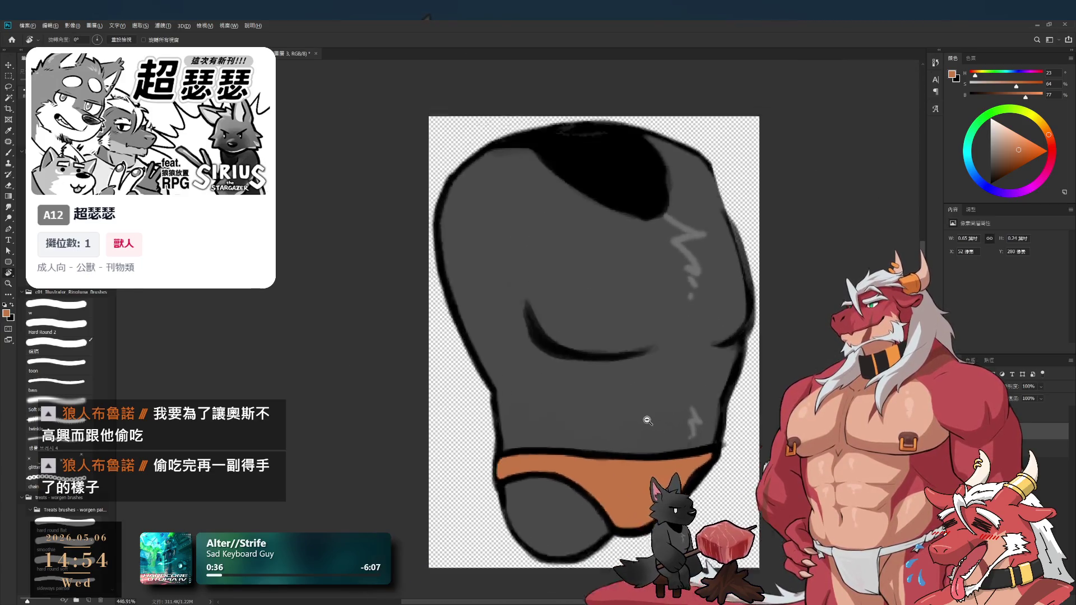
scroll(647, 420, "up", 2)
scroll(695, 421, "down", 3)
scroll(692, 419, "up", 3)
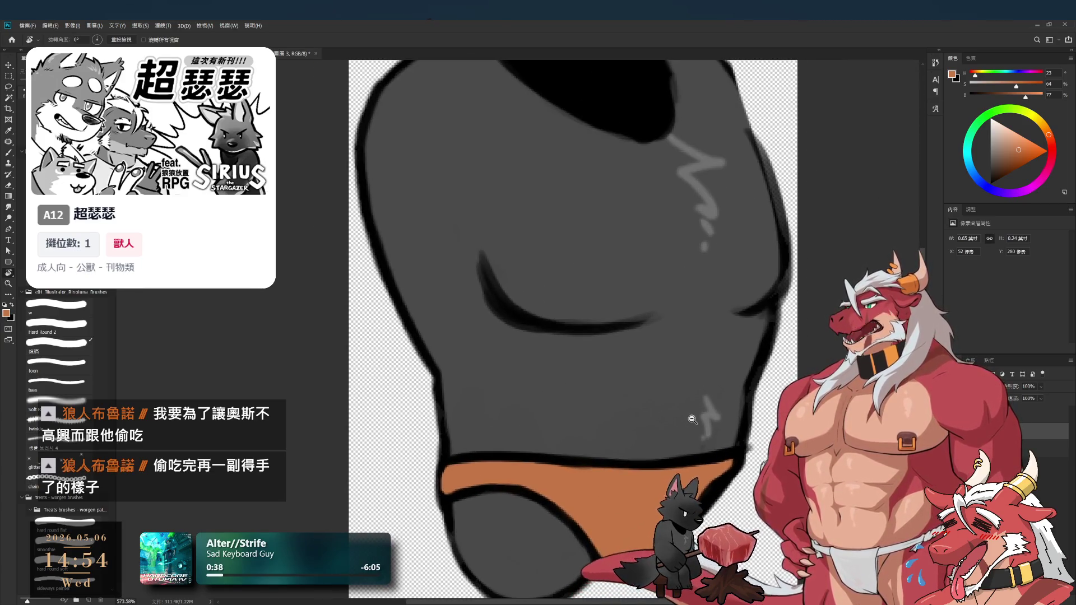
scroll(726, 418, "down", 1)
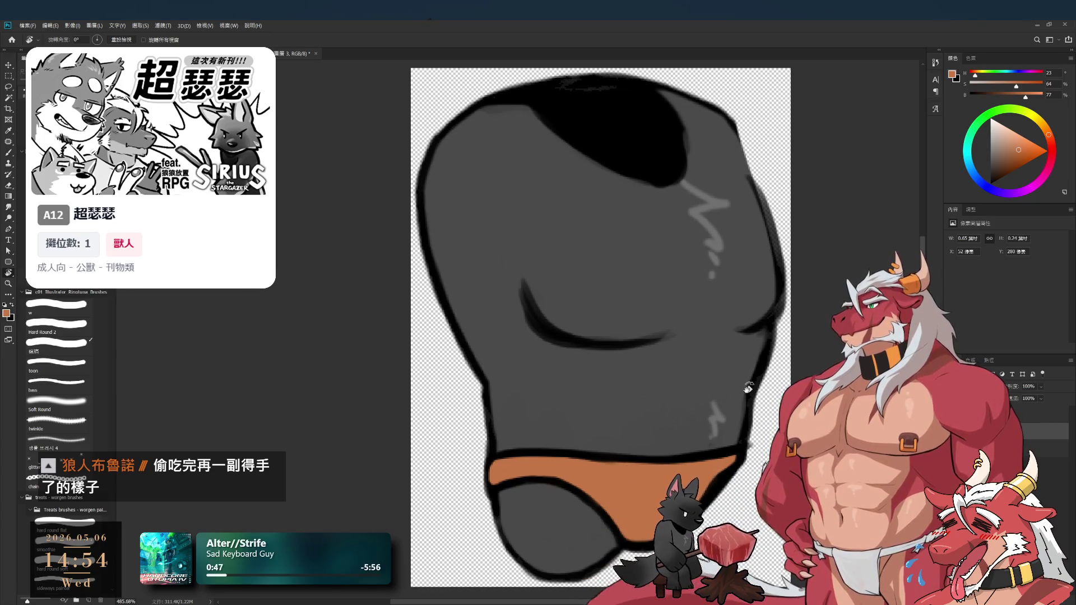
key("b")
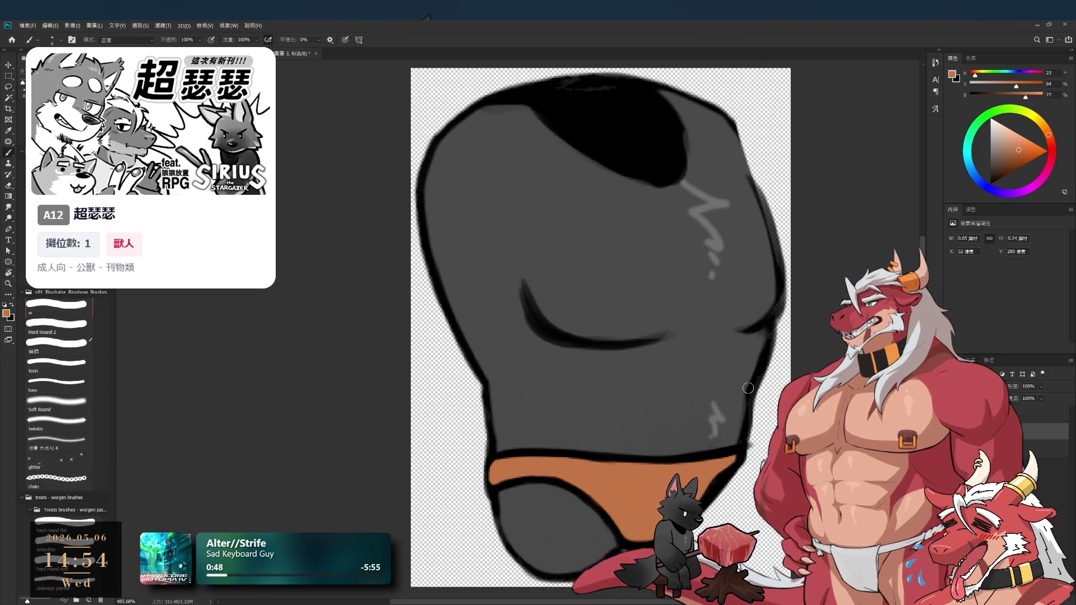
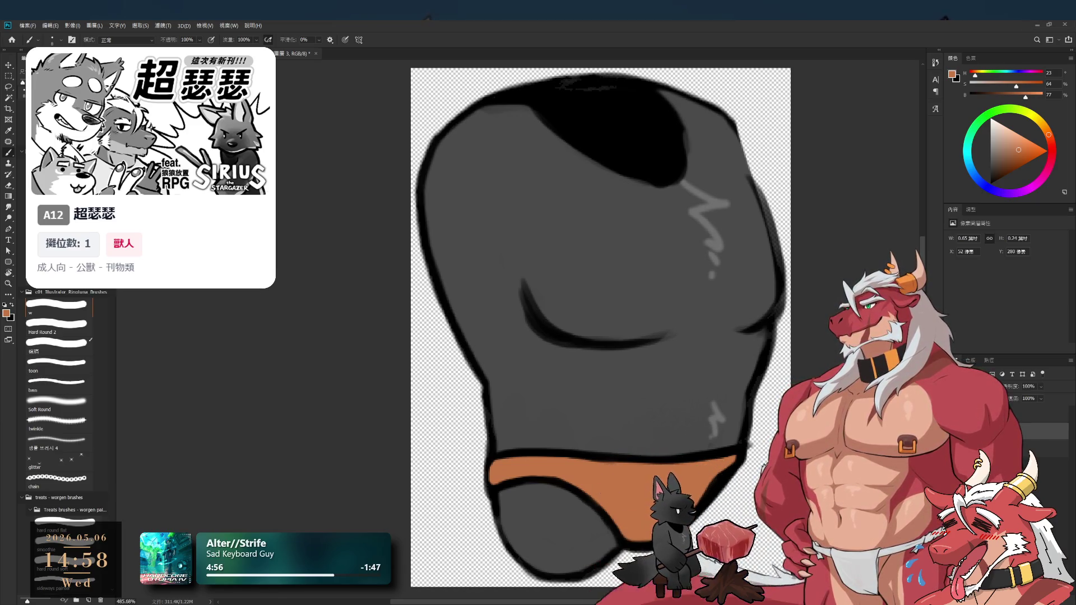
Zoom out on the leg drawing and sample a brighter orange for recolouring the briefs
mouse_move(772, 337)
left_mouse_down()
mouse_move(720, 348)
mouse_move(818, 342)
left_mouse_up()
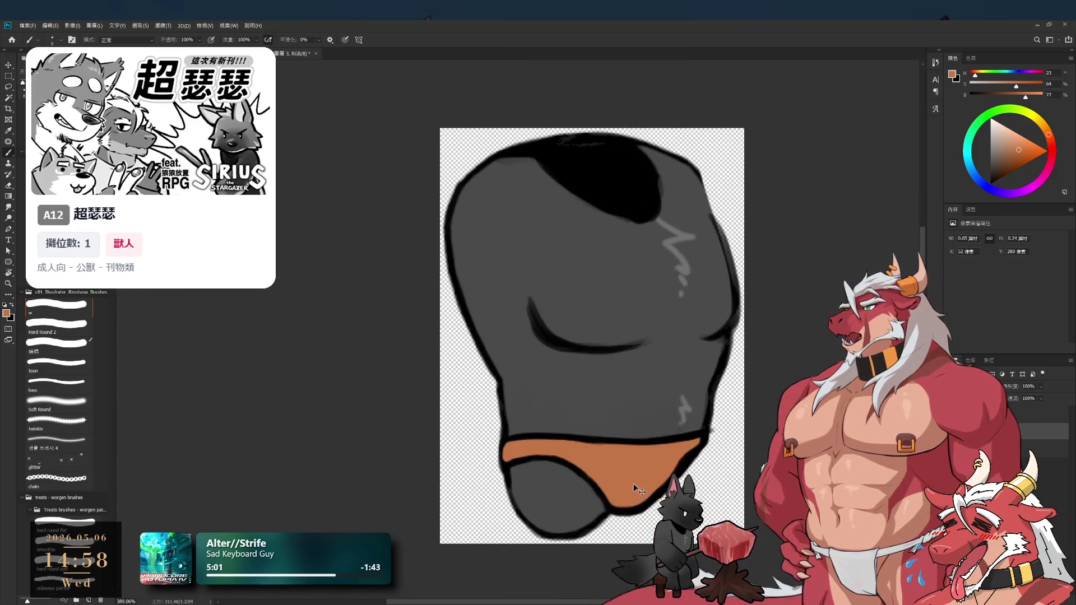
key("i")
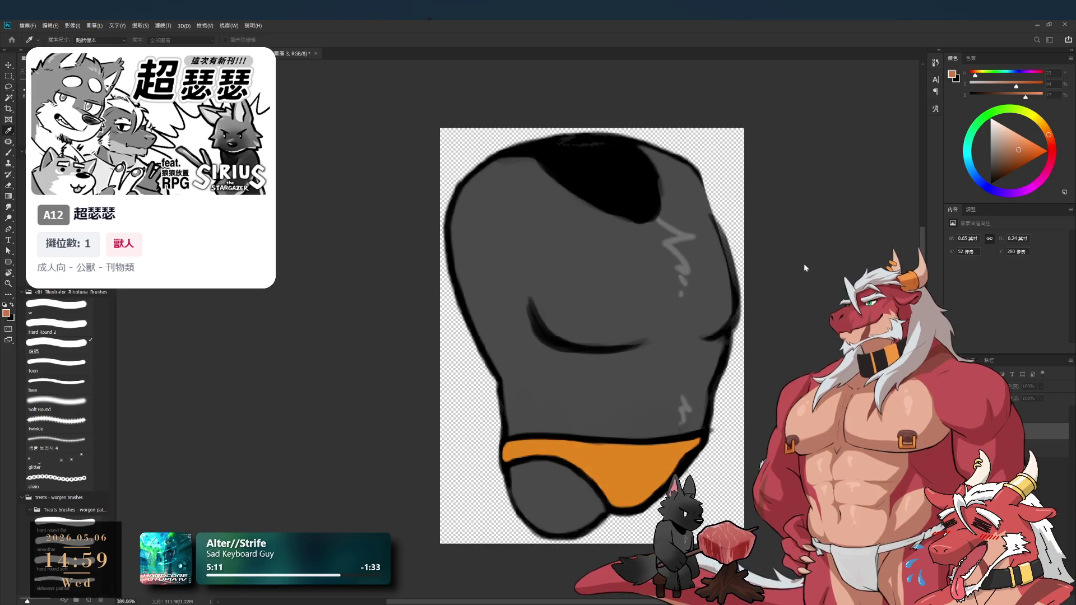
key("b")
scroll(662, 272, "down", 5)
scroll(661, 271, "up", 4)
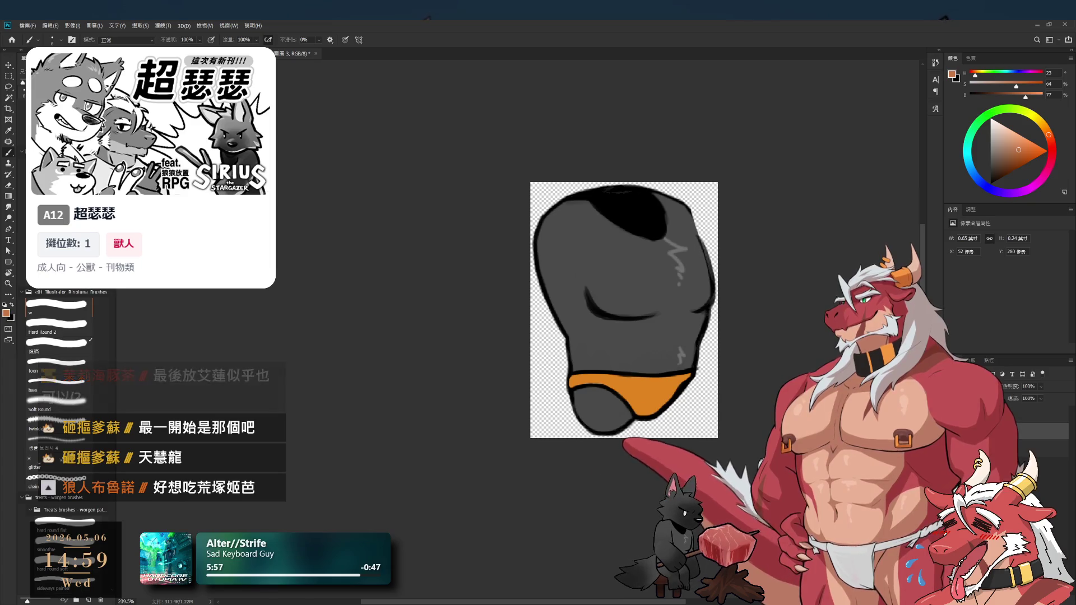
scroll(594, 343, "up", 3)
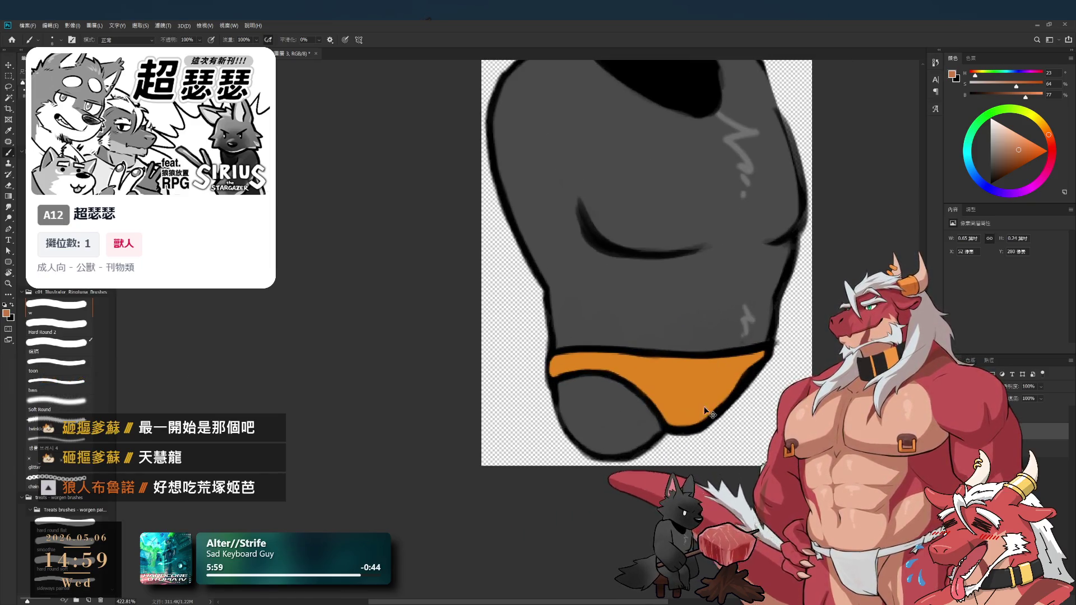
scroll(681, 429, "down", 3)
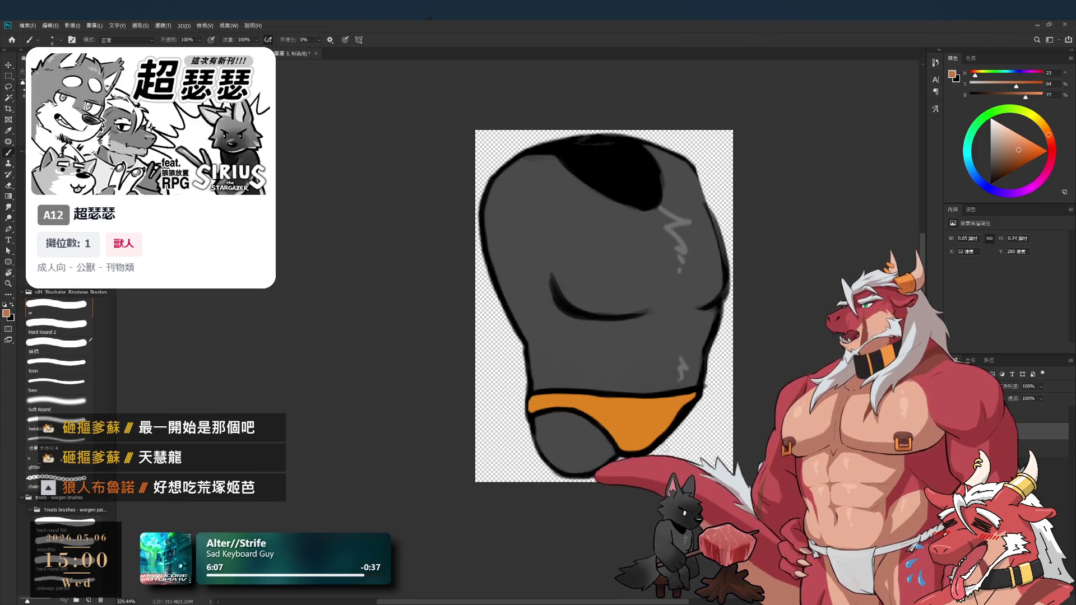
key("i")
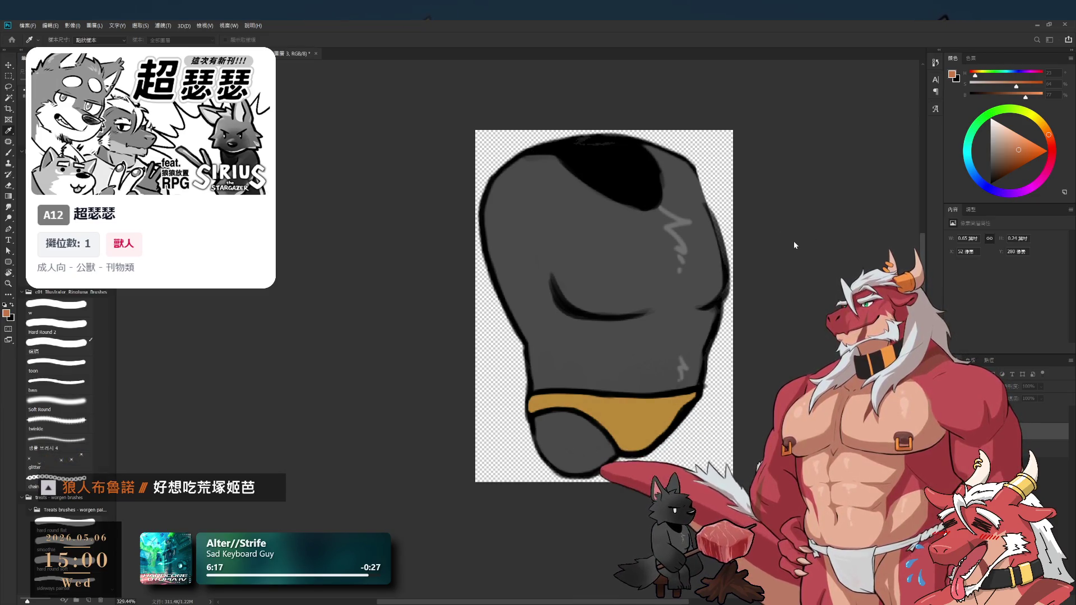
Add a new empty layer, then make the leg drawing's layer active again
key("b")
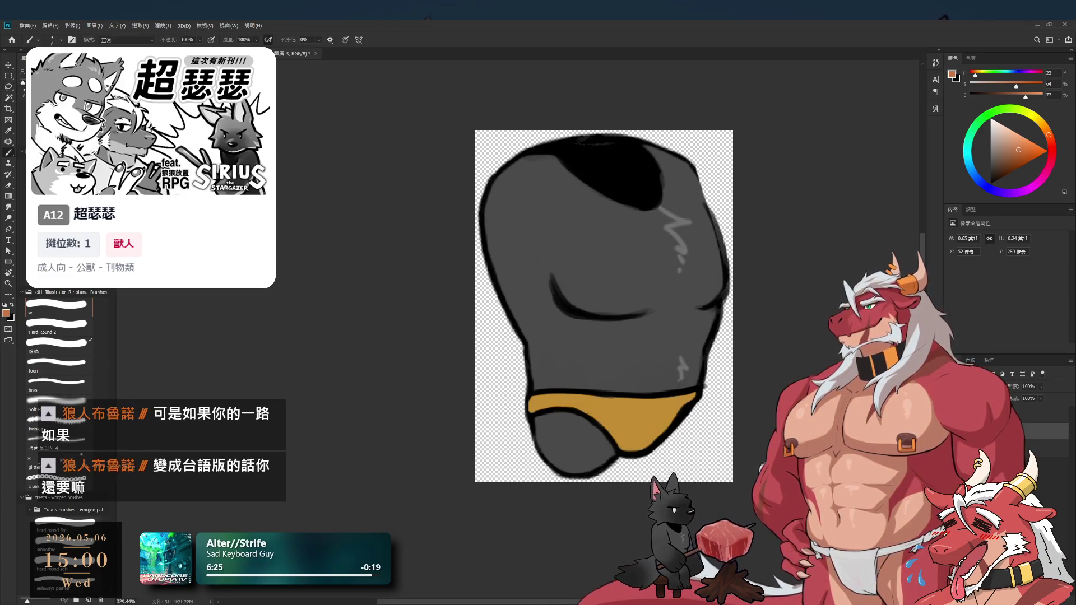
key("ctrl+shift+alt+n")
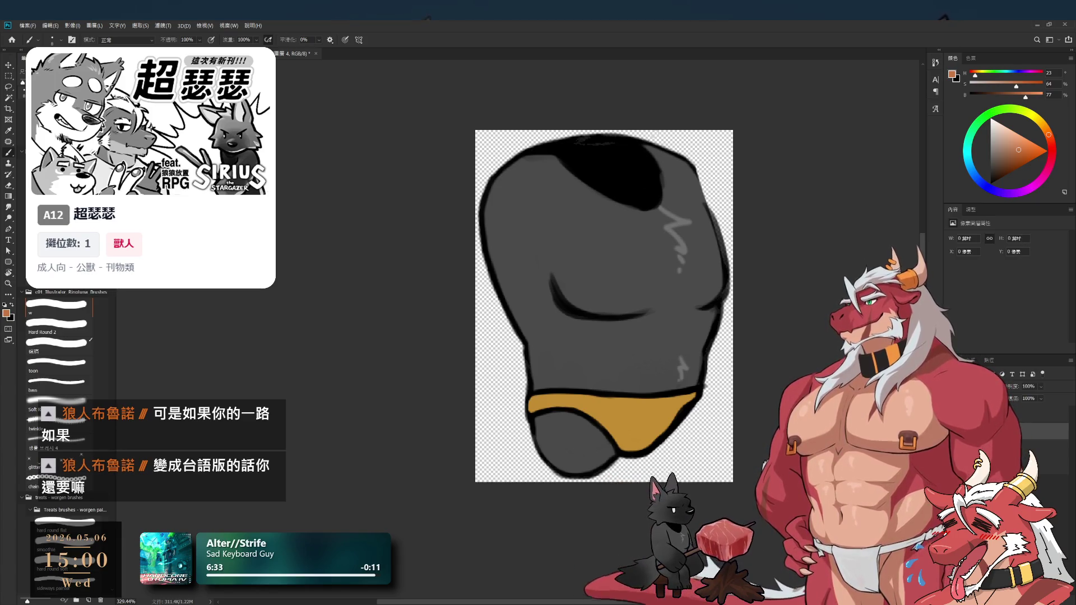
scroll(687, 399, "up", 1)
scroll(687, 399, "up", 1)
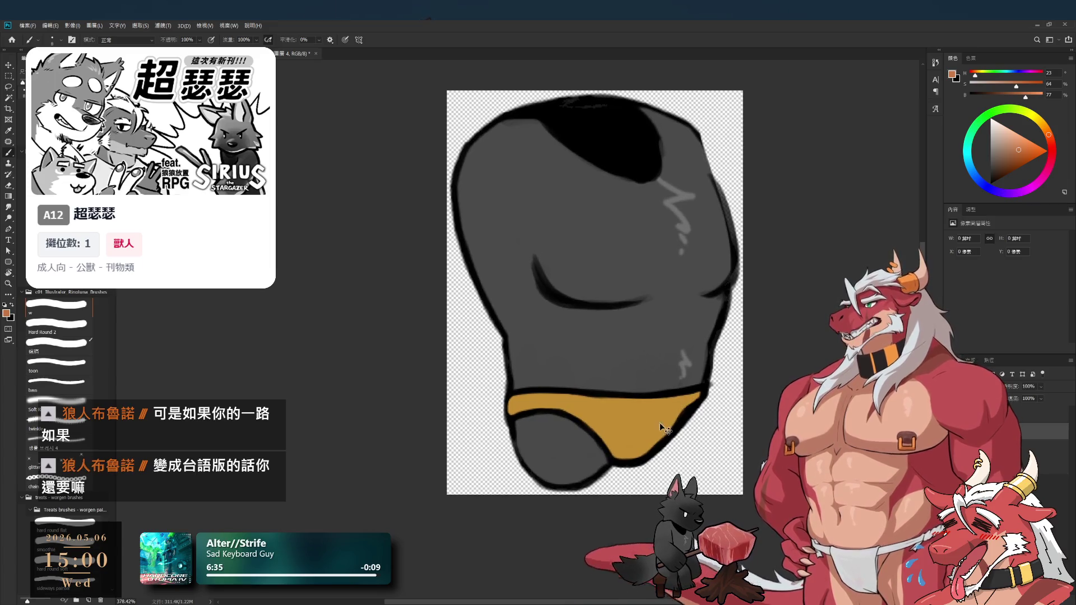
left_click(619, 305, "ctrl")
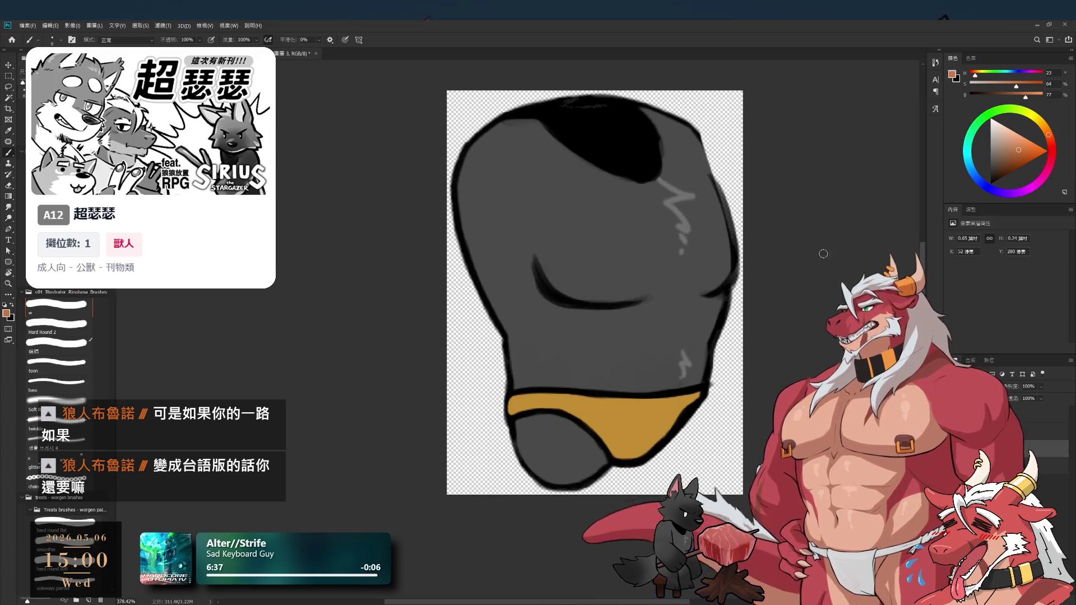
Sample a gold colour for the briefs and add a fresh layer for the pattern
key("i")
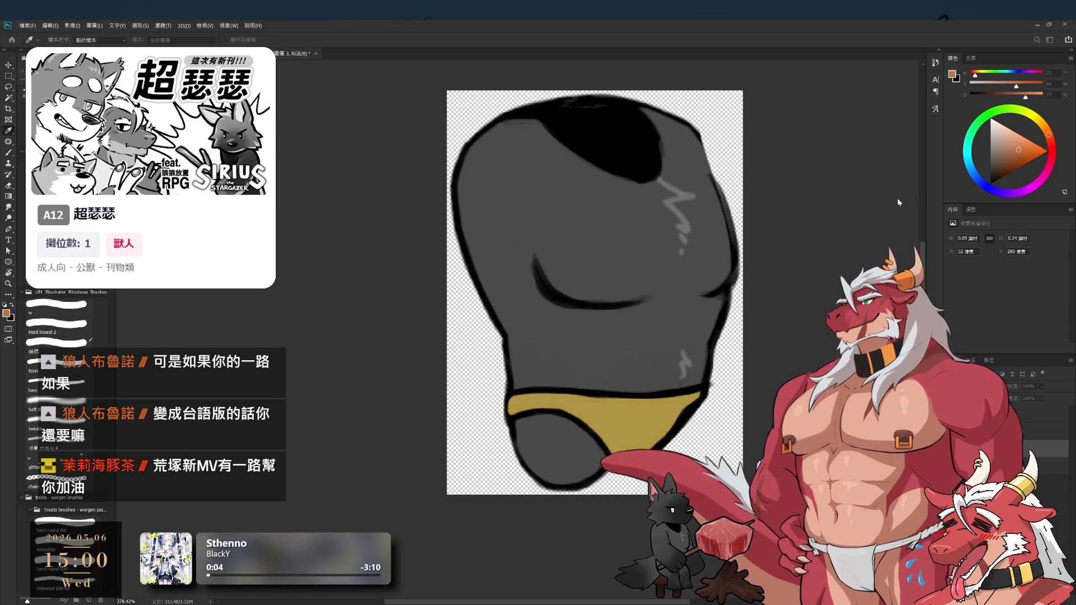
key("b")
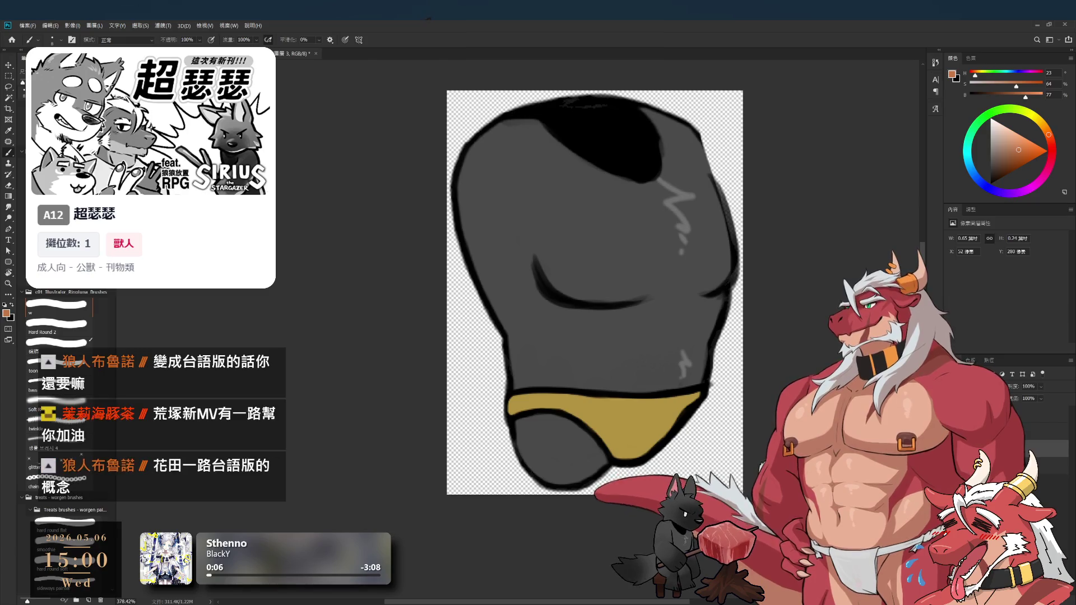
key("ctrl+shift+alt+n")
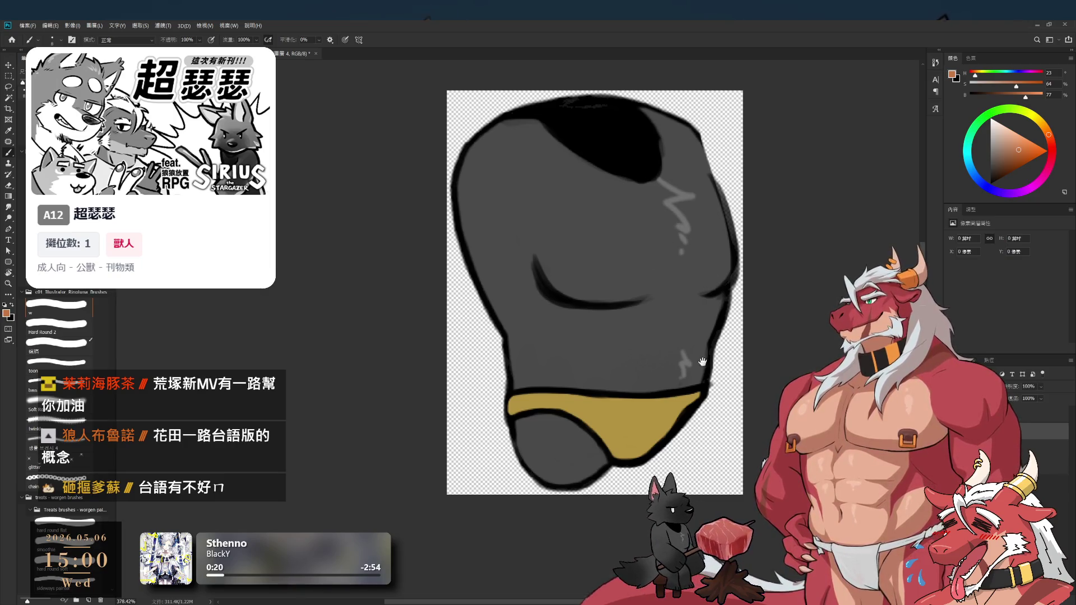
Sample the briefs' gold, shift it toward orange, and paint the first spots
scroll(703, 361, "up", 4)
left_click(658, 392, "alt")
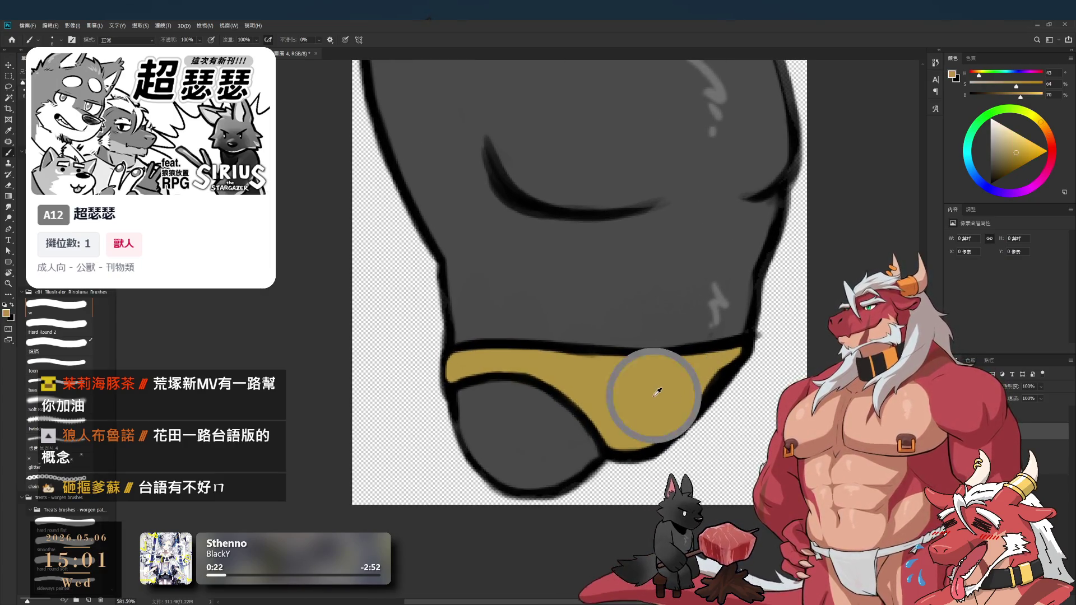
left_click(1044, 133)
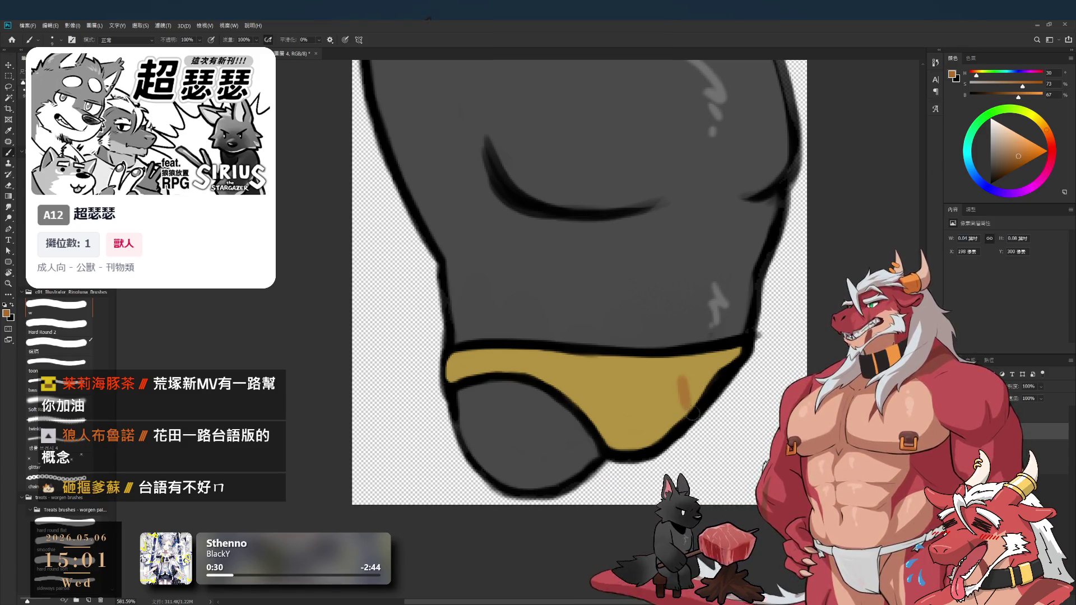
left_click_drag(689, 379, 694, 385)
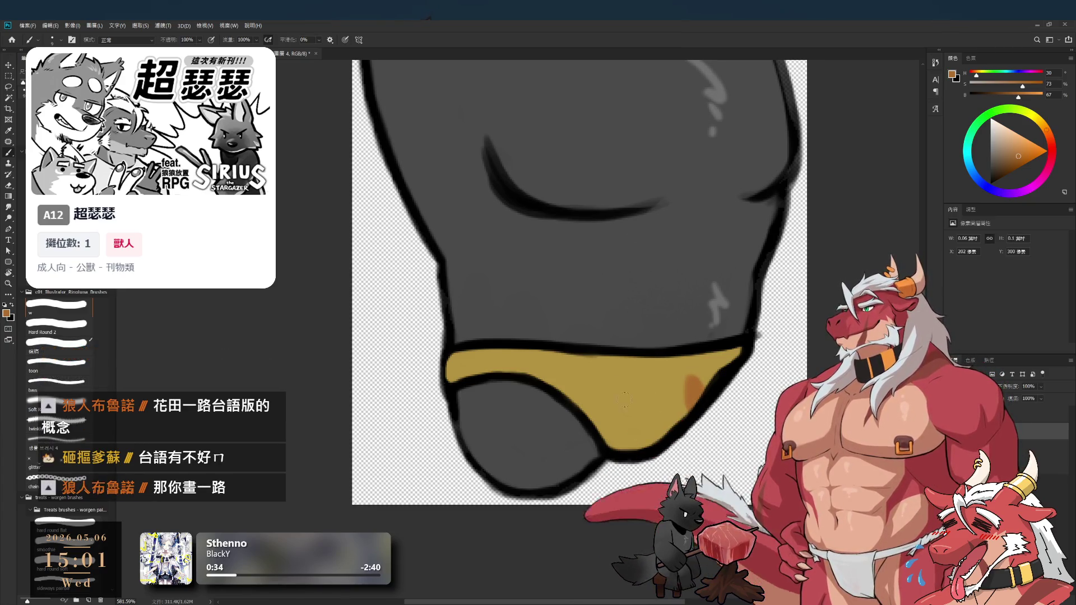
mouse_move(608, 424)
left_mouse_down()
mouse_move(594, 440)
mouse_move(645, 401)
left_mouse_up()
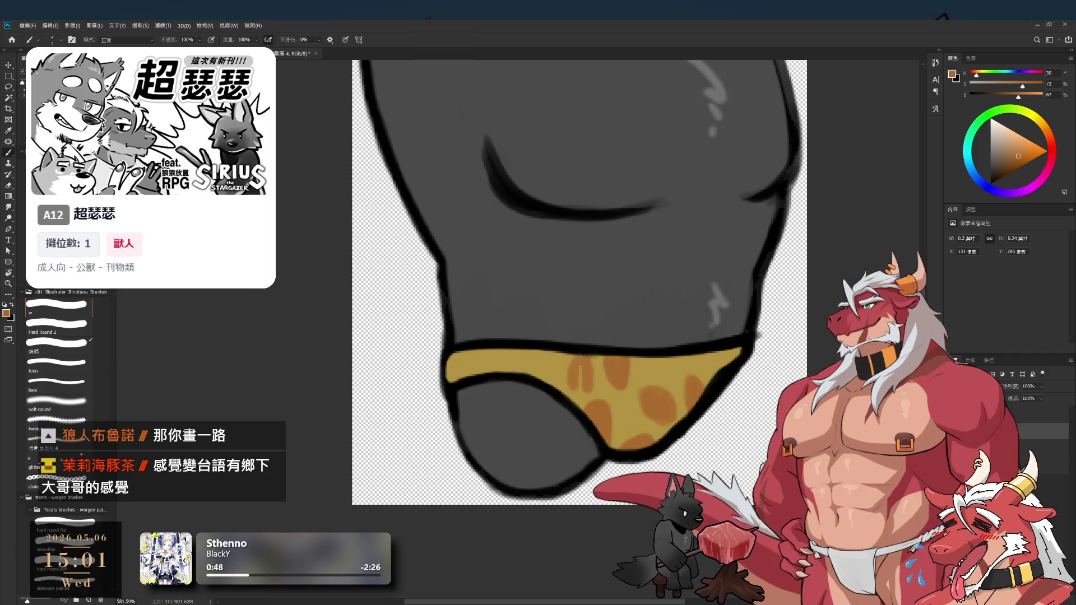
Add more orange-brown spots along the briefs' right tip, then reselect the leg layer
left_click(599, 380, "alt")
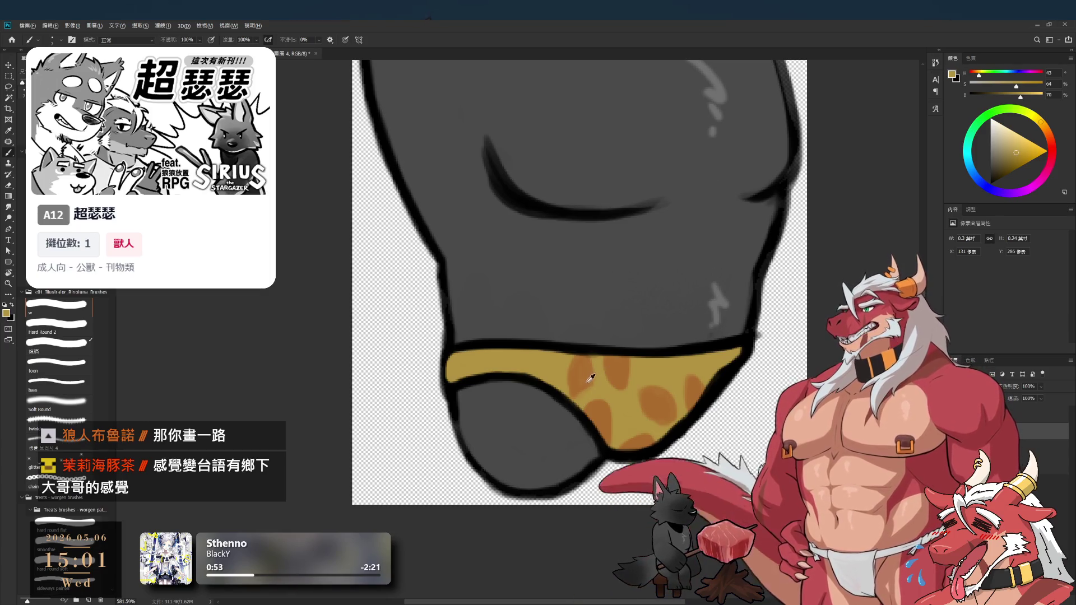
left_click(589, 382, "alt")
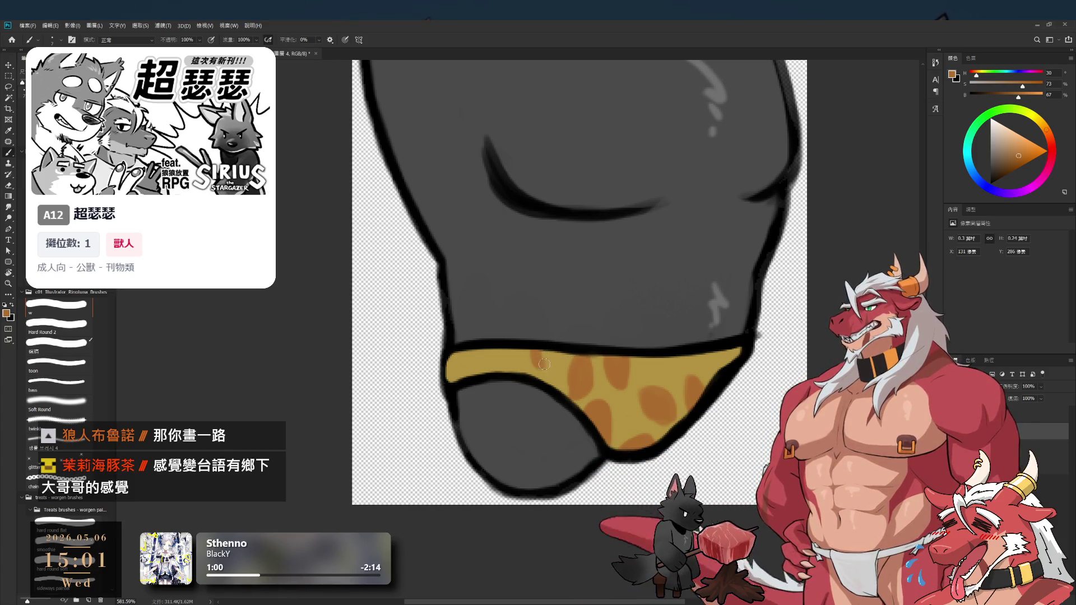
left_click_drag(541, 365, 550, 351)
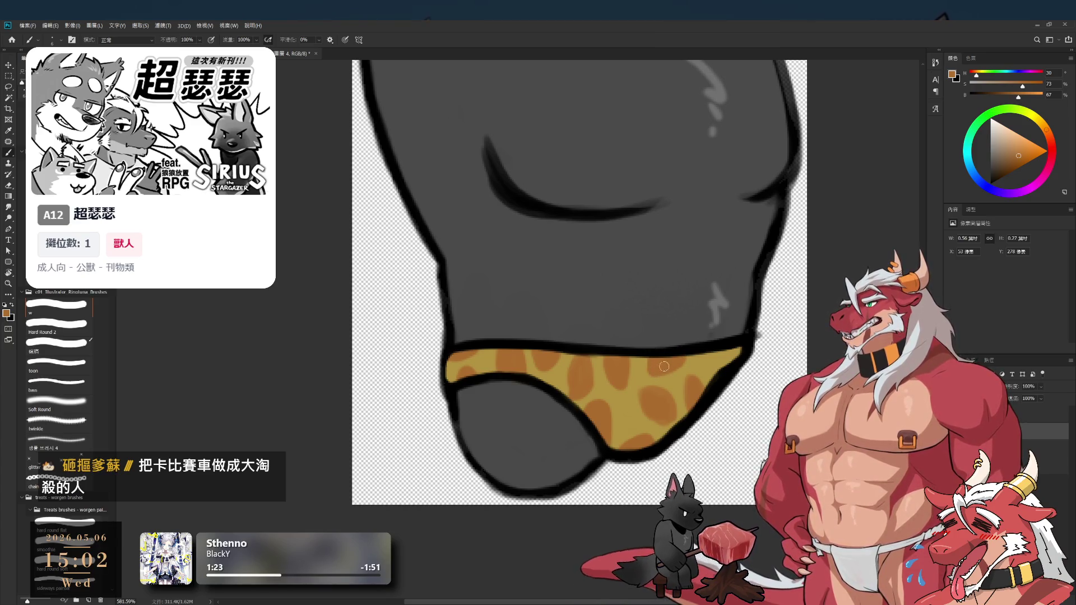
mouse_move(719, 384)
left_mouse_down()
mouse_move(718, 355)
mouse_move(747, 354)
left_mouse_up()
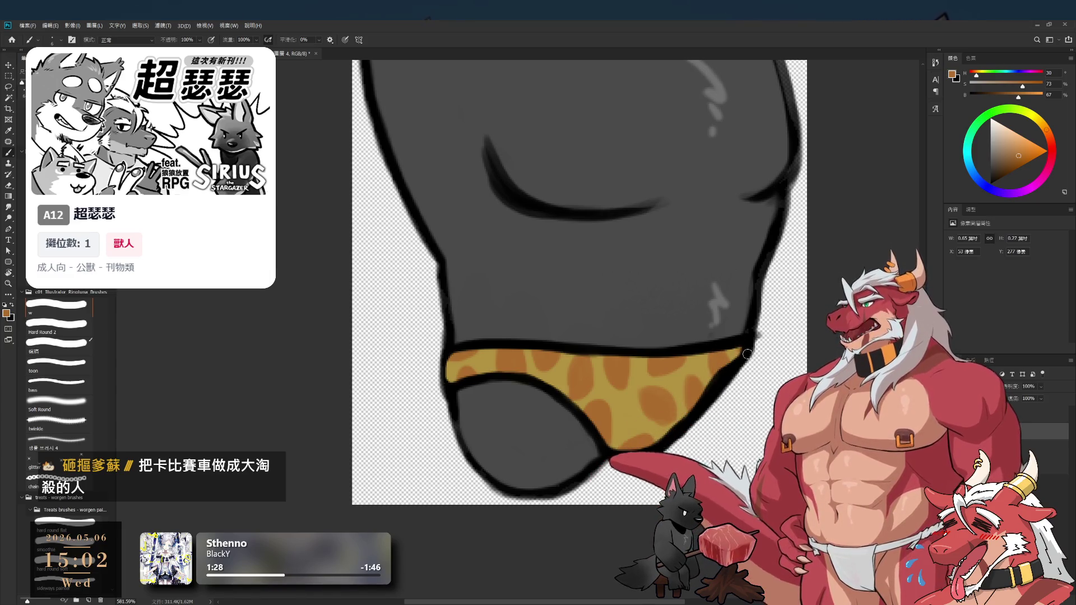
scroll(667, 402, "down", 2)
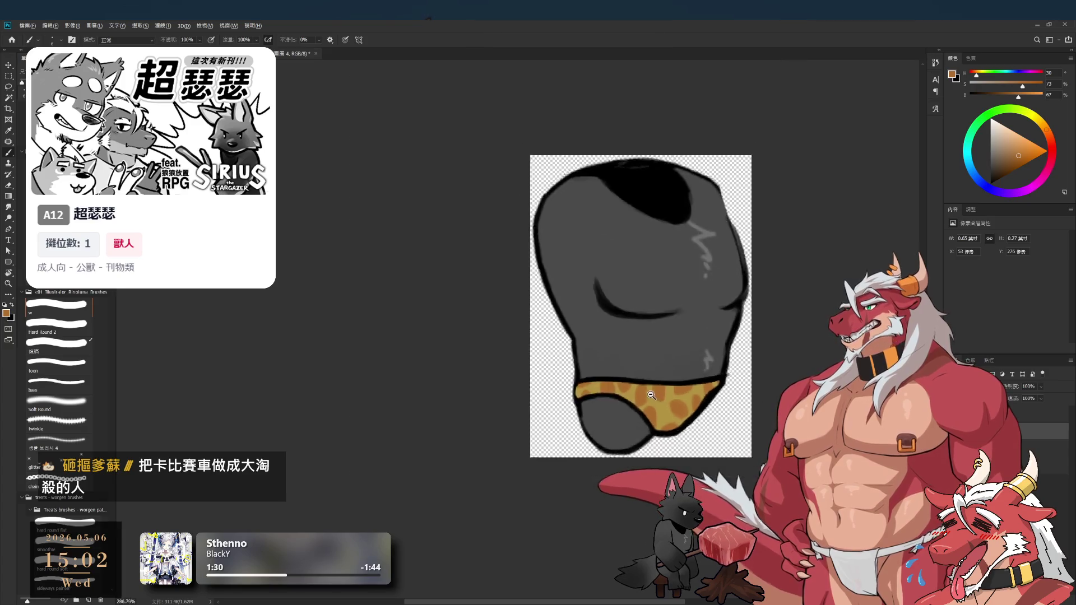
scroll(667, 402, "up", 2)
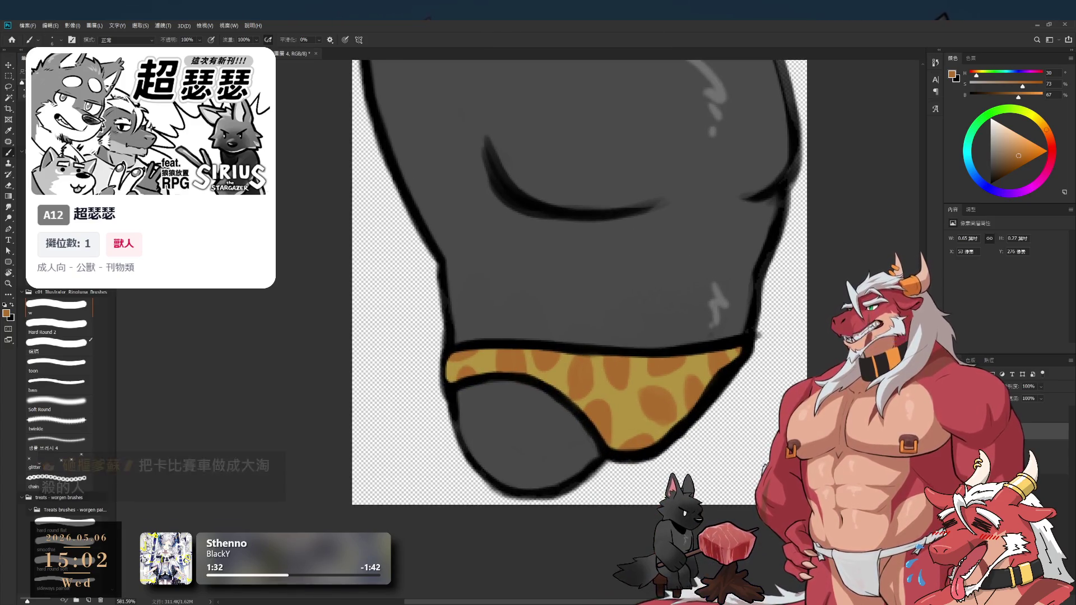
left_click(1059, 449)
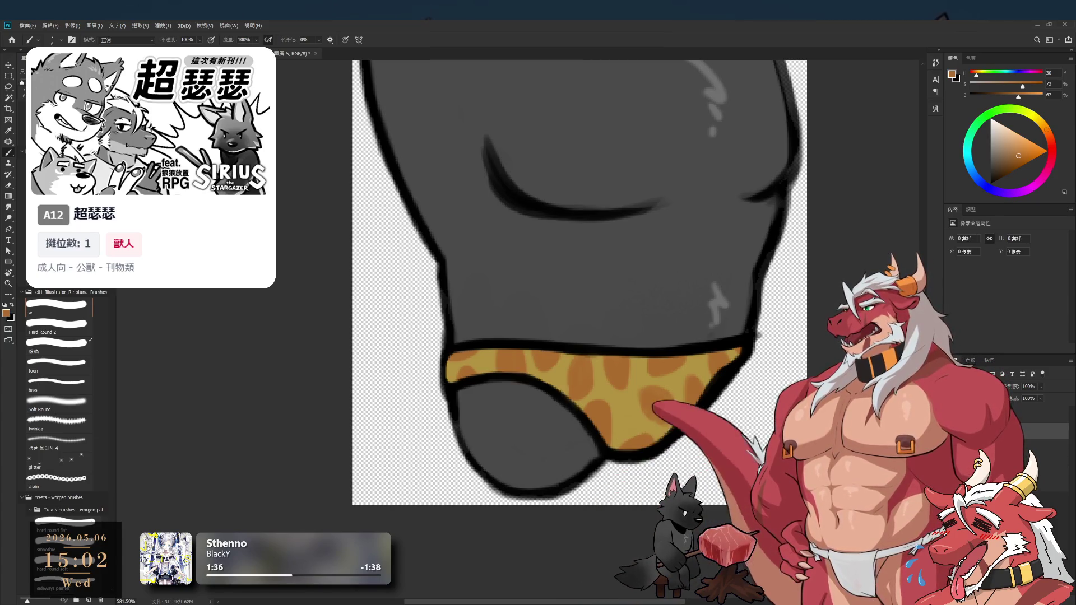
Draw a short black line across the waistband with the toon brush and trim it
left_click(737, 347, "alt")
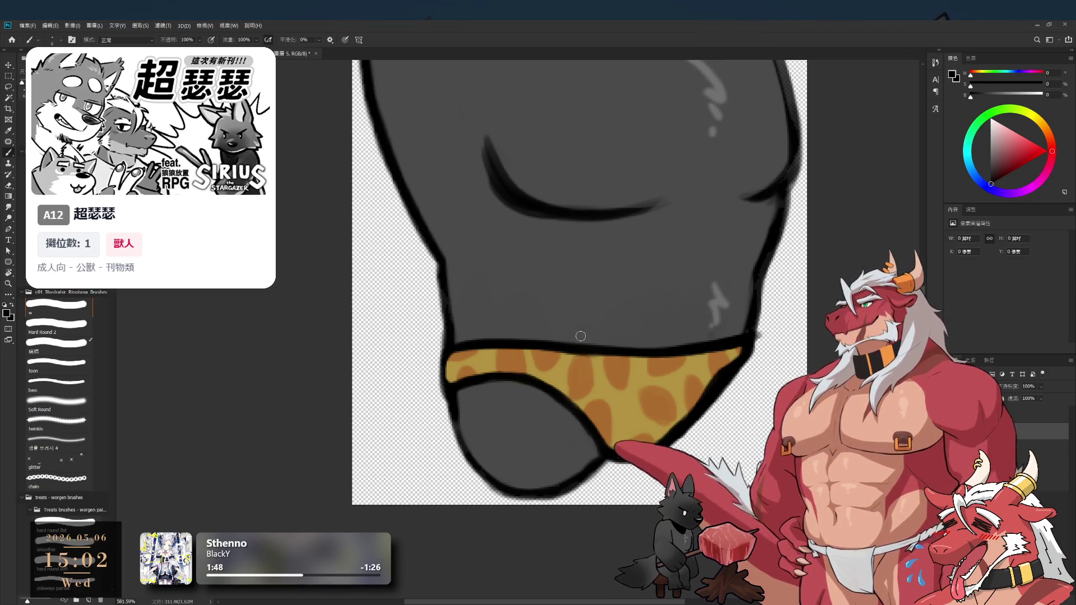
left_click_drag(497, 350, 497, 365)
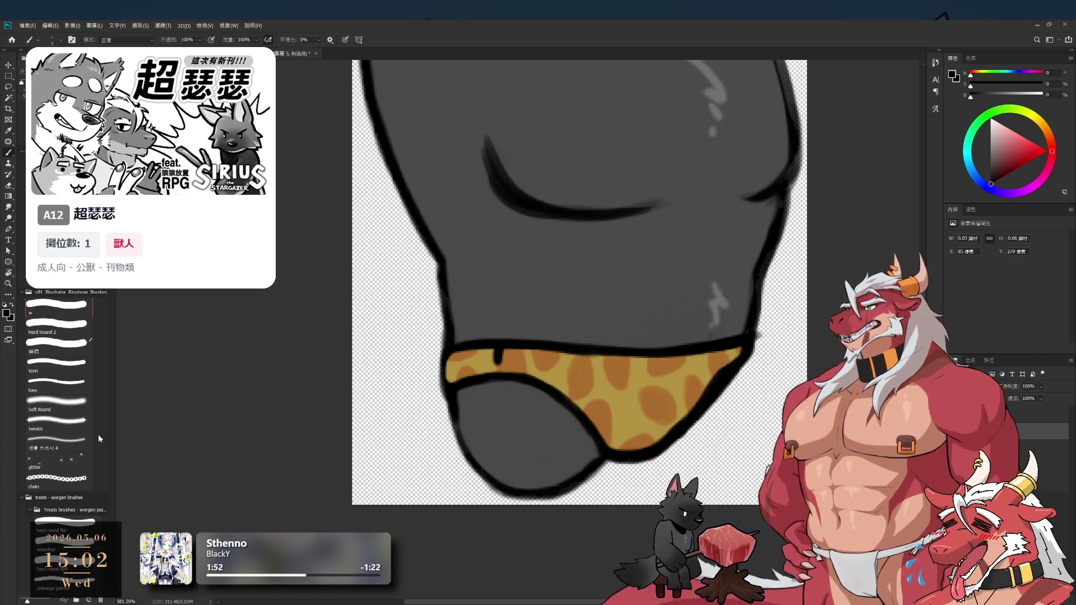
left_click(63, 367)
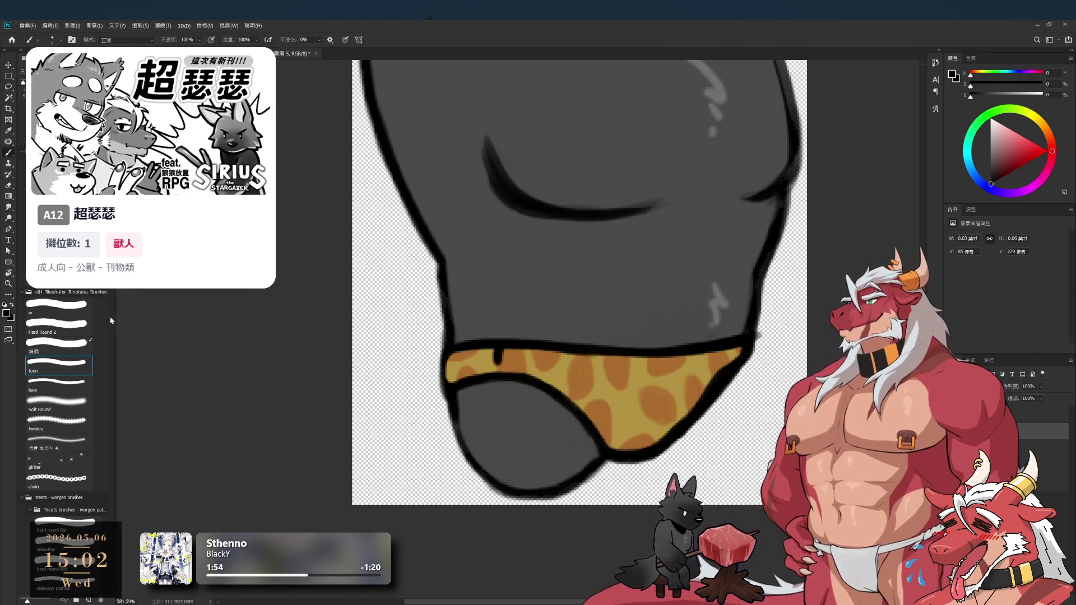
key("e")
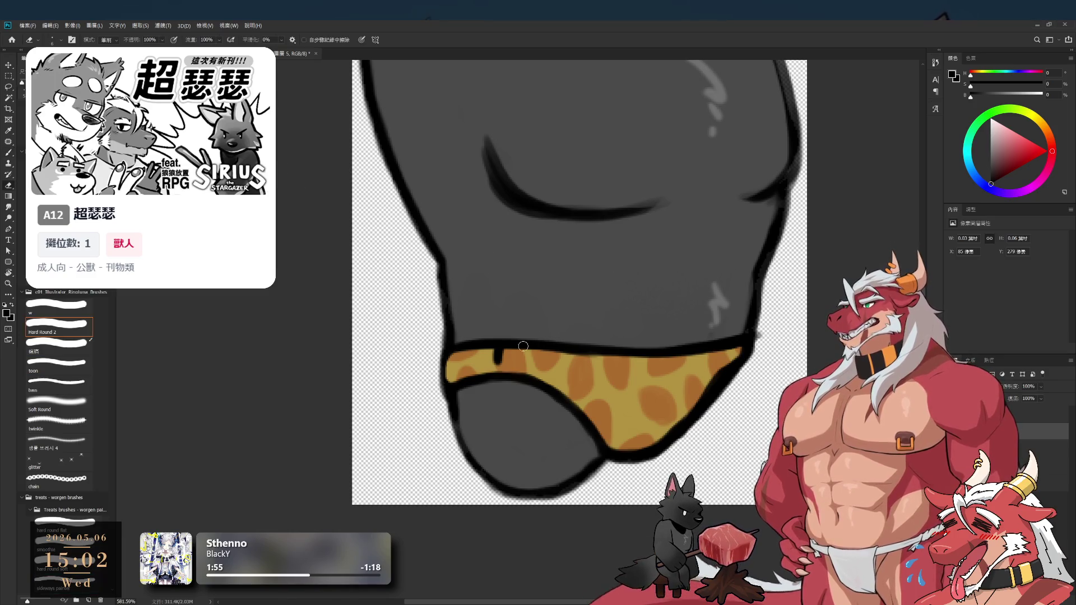
mouse_move(499, 364)
left_mouse_down()
mouse_move(492, 353)
mouse_move(519, 349)
left_mouse_up()
Paint a dark spot at the waistband's left end, erasing stray marks
key("b")
key("e")
key("b")
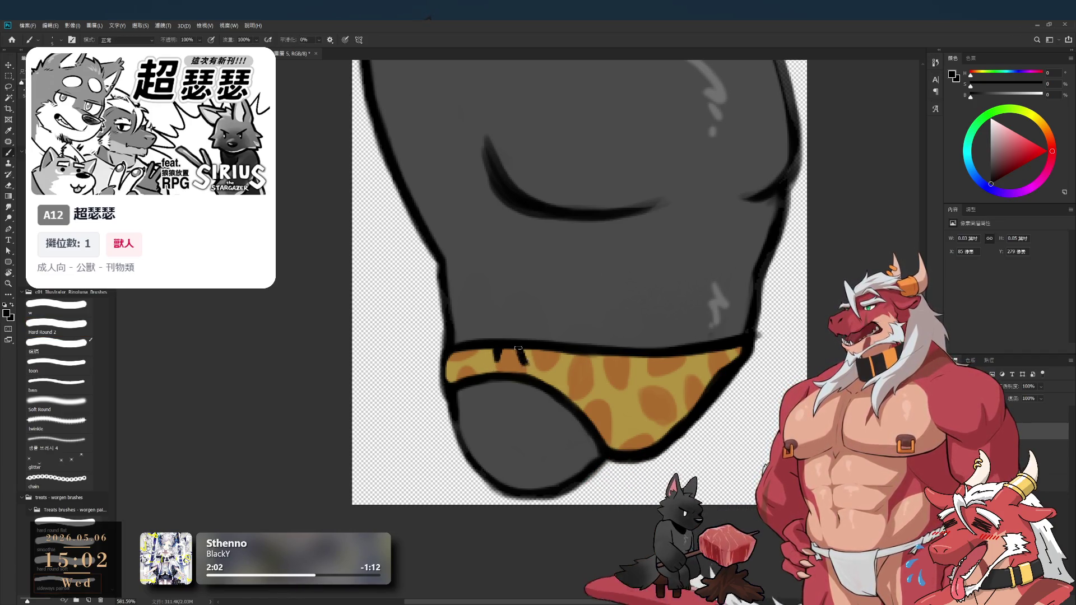
key("e")
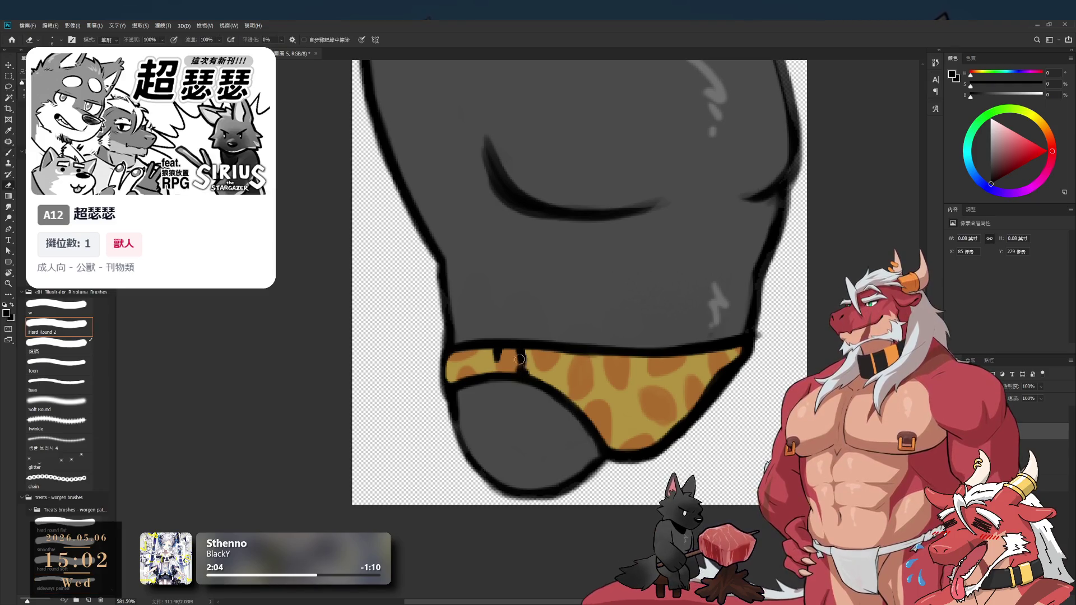
key("b")
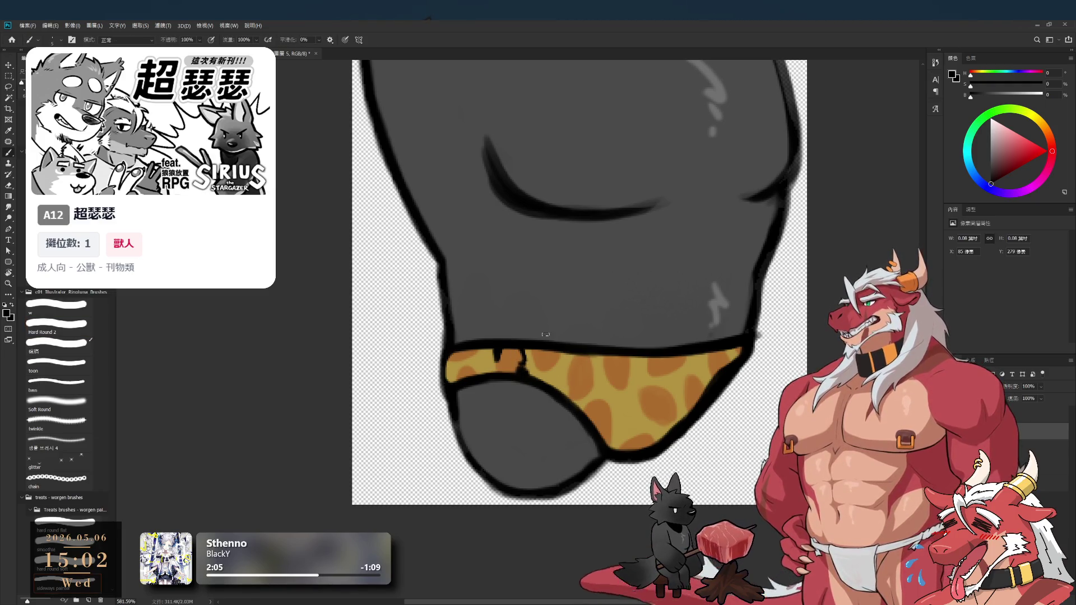
left_click_drag(471, 365, 477, 346)
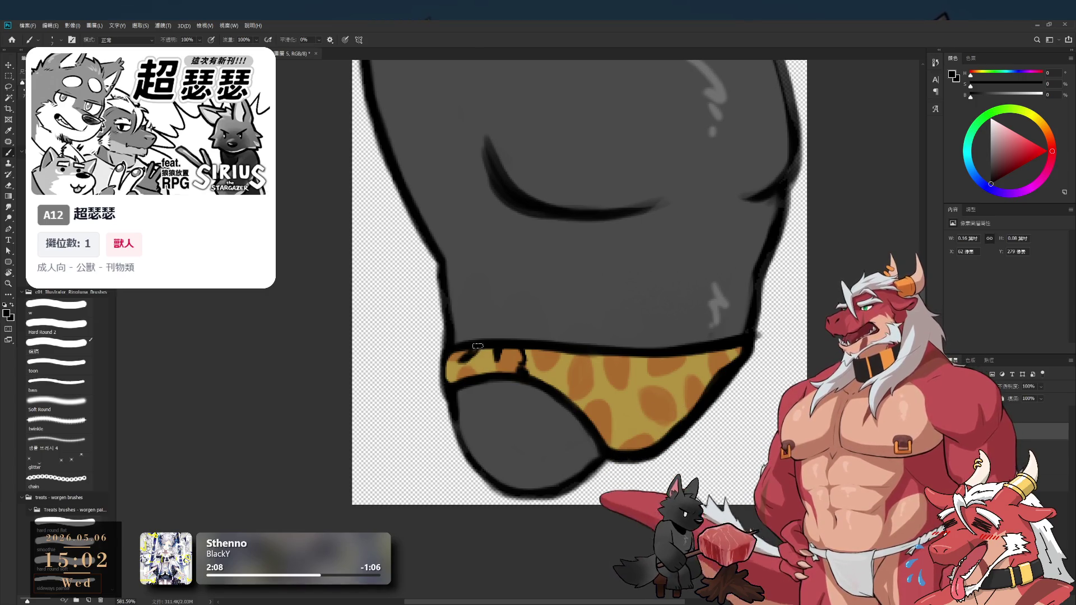
key("e")
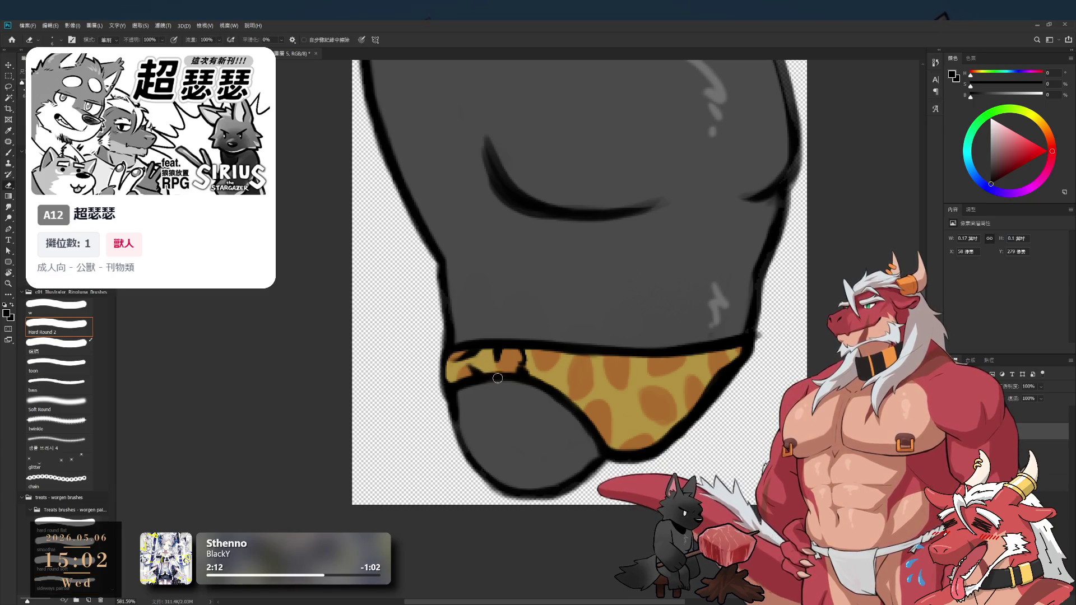
Centre the briefs and paint dark spot marks along the waistband's left side
scroll(480, 367, "down", 1)
scroll(479, 367, "up", 2)
key("b")
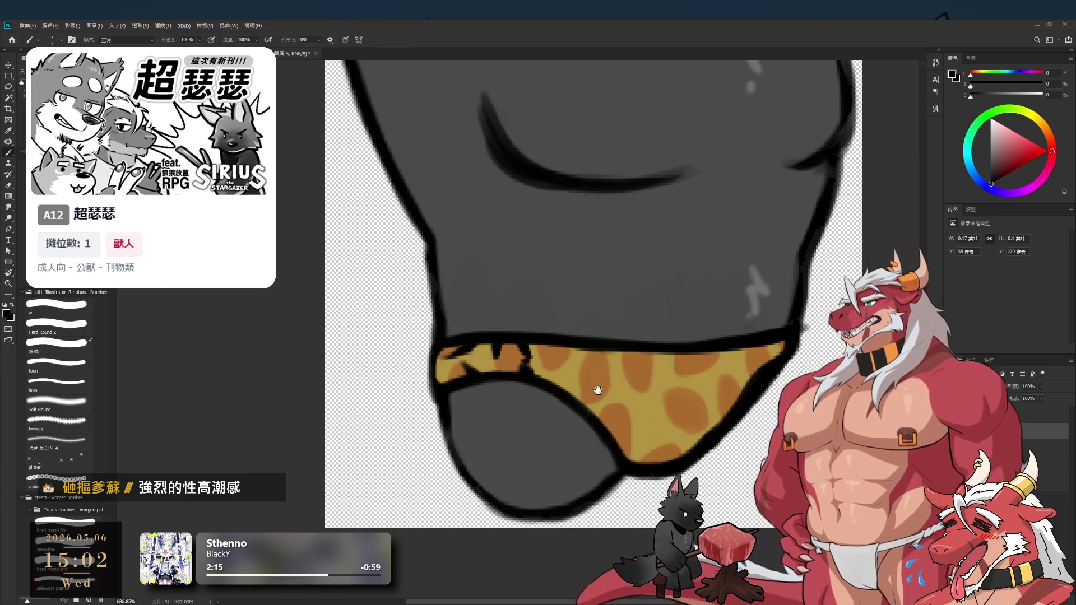
left_click_drag(603, 380, 543, 414)
left_click_drag(481, 374, 483, 380)
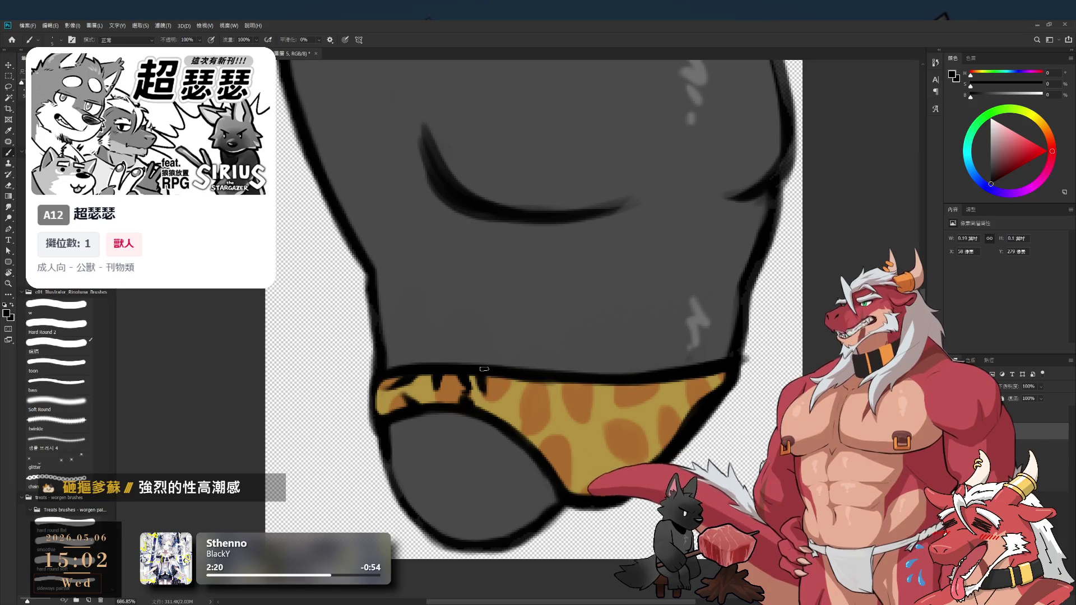
mouse_move(498, 387)
left_mouse_down()
mouse_move(515, 384)
mouse_move(525, 431)
left_mouse_up()
mouse_move(523, 391)
left_mouse_down()
mouse_move(542, 432)
mouse_move(503, 431)
left_mouse_up()
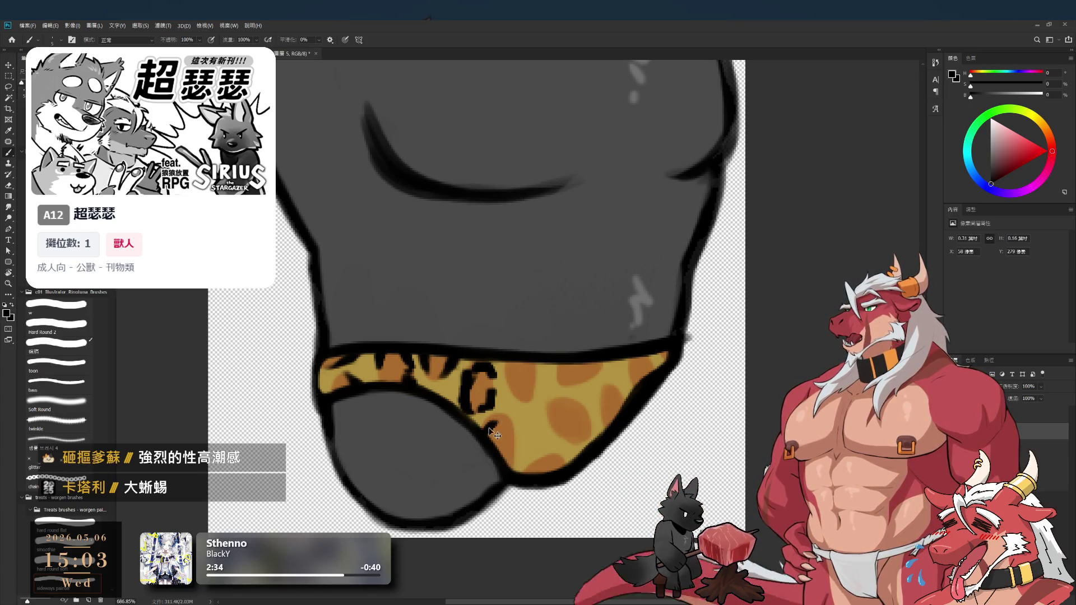
left_click_drag(501, 418, 512, 465)
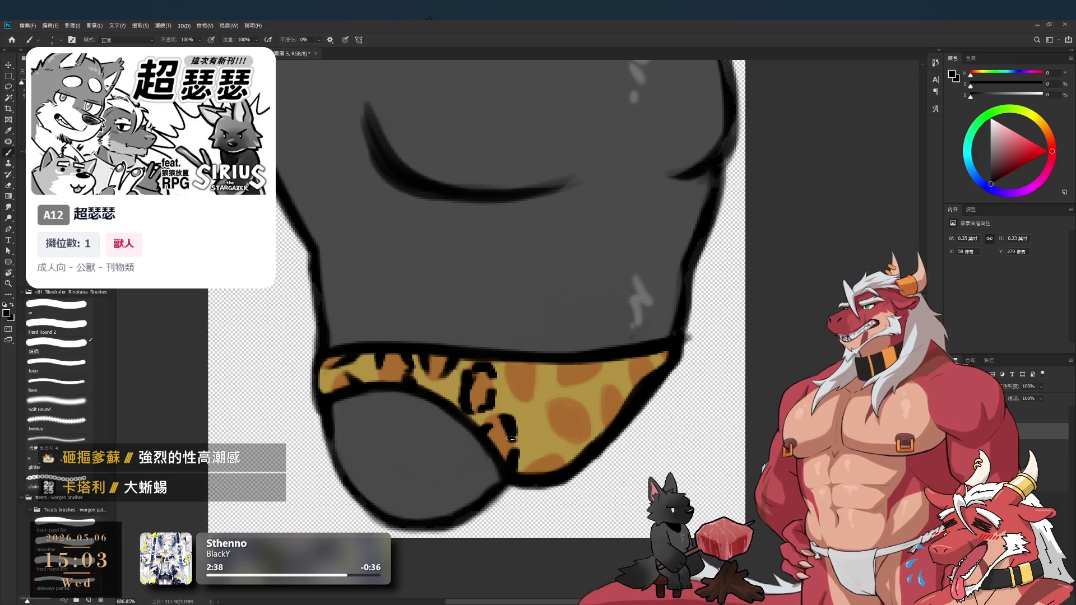
Darken the briefs' outline and draw a curved rosette mark, tidying edges with the eraser
key("e")
key("b")
key("e")
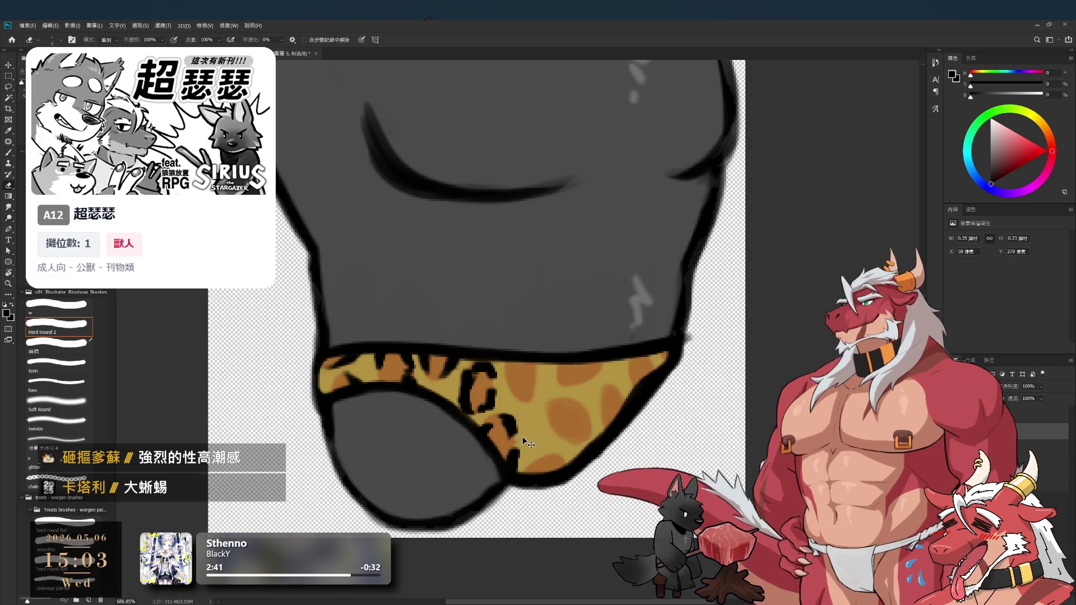
key("b")
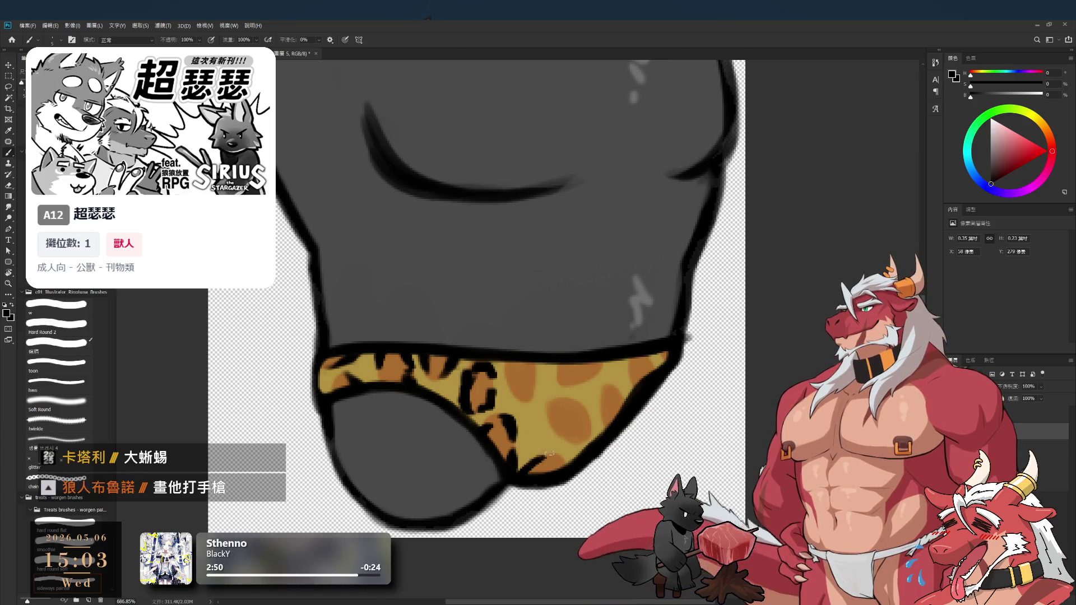
mouse_move(553, 455)
left_mouse_down()
mouse_move(565, 463)
mouse_move(537, 471)
left_mouse_up()
key("e")
key("b")
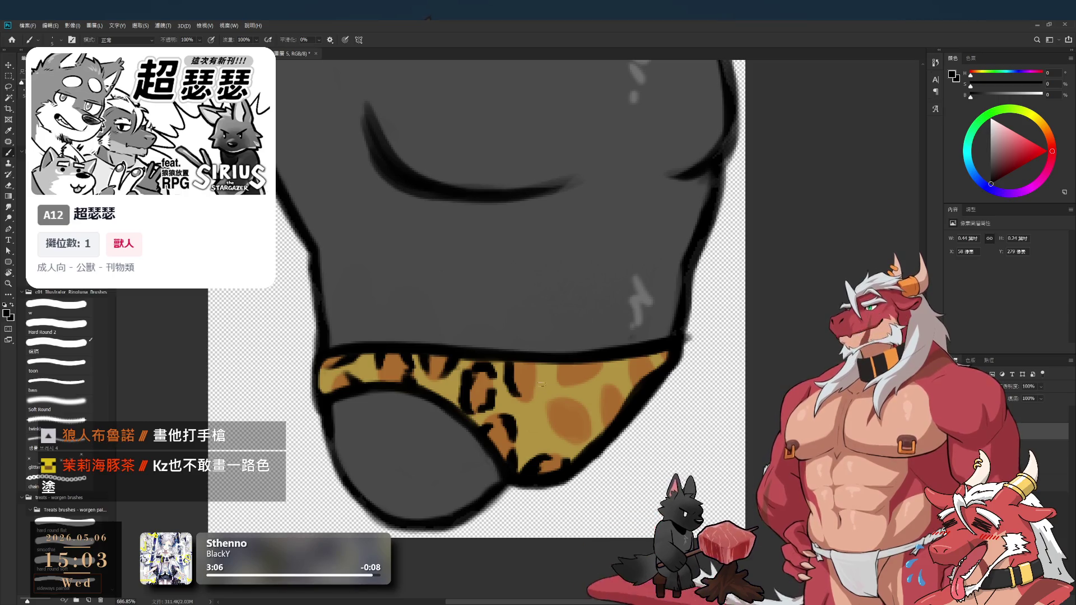
left_click_drag(534, 370, 538, 391)
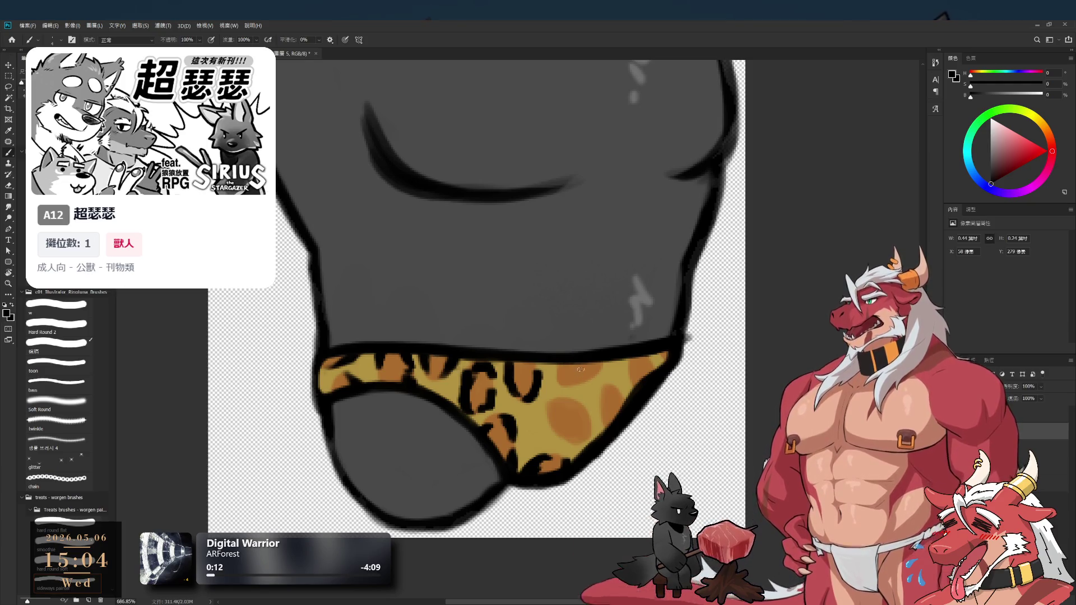
Add black rosette strokes around the remaining orange spots toward the band's right side
mouse_move(559, 366)
left_mouse_down()
mouse_move(563, 384)
mouse_move(595, 376)
left_mouse_up()
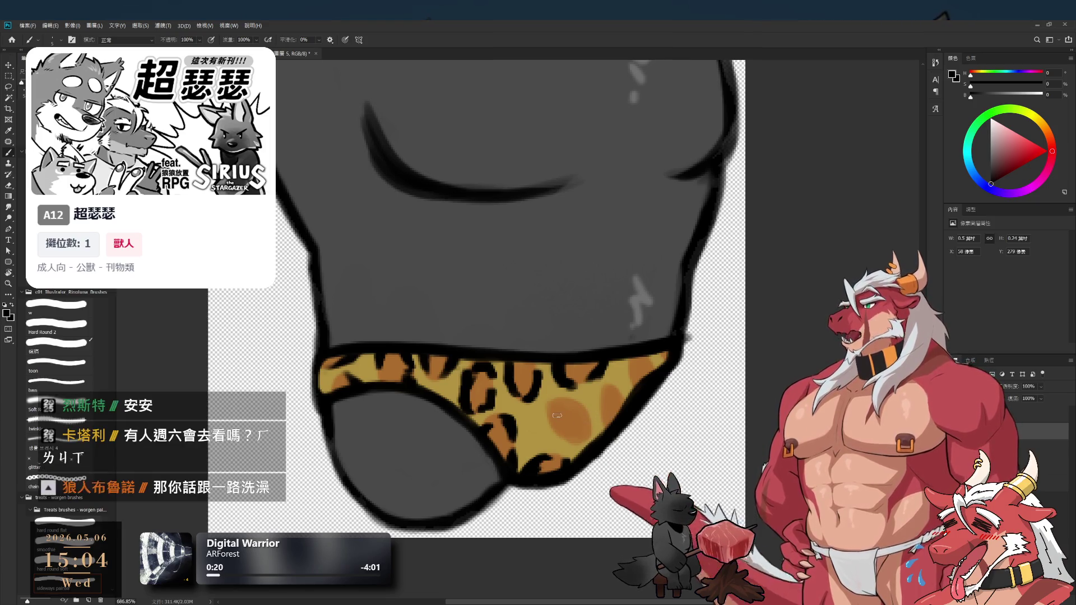
left_click_drag(552, 403, 551, 426)
key("e")
key("b")
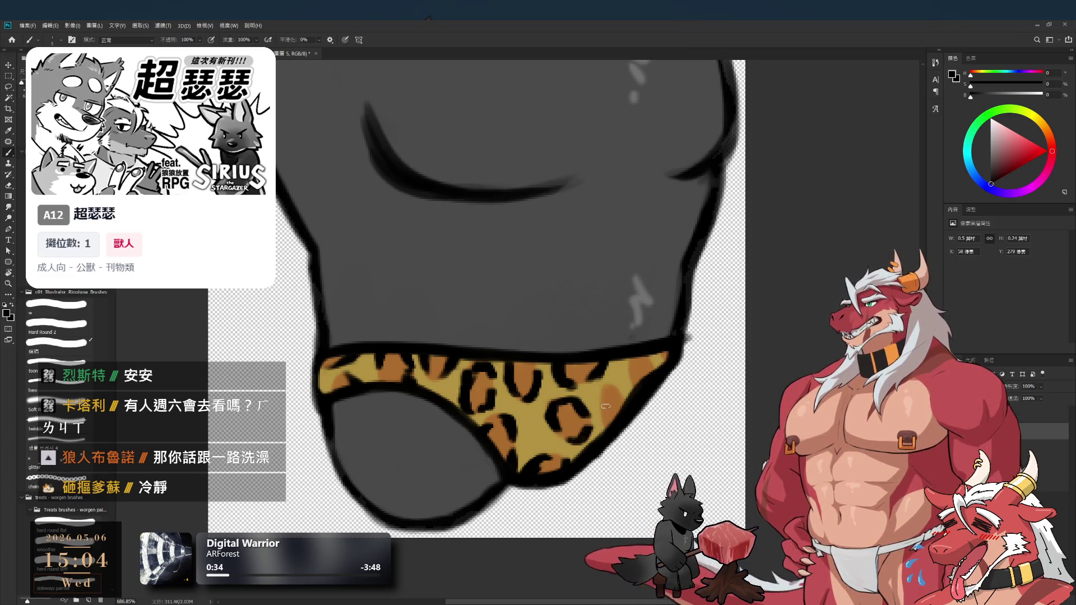
left_click_drag(607, 419, 603, 426)
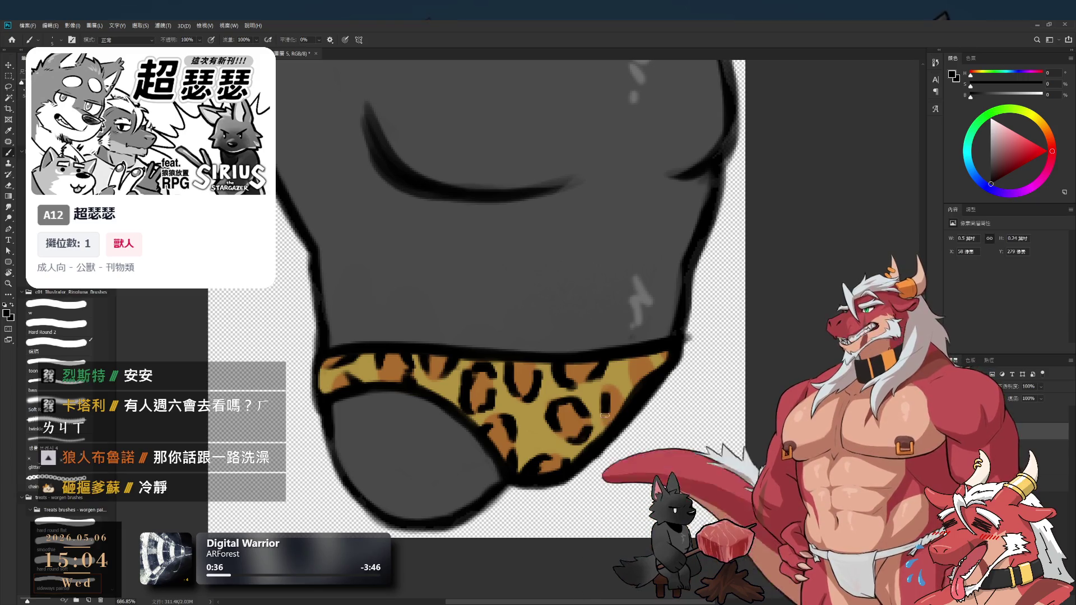
key("e")
key("b")
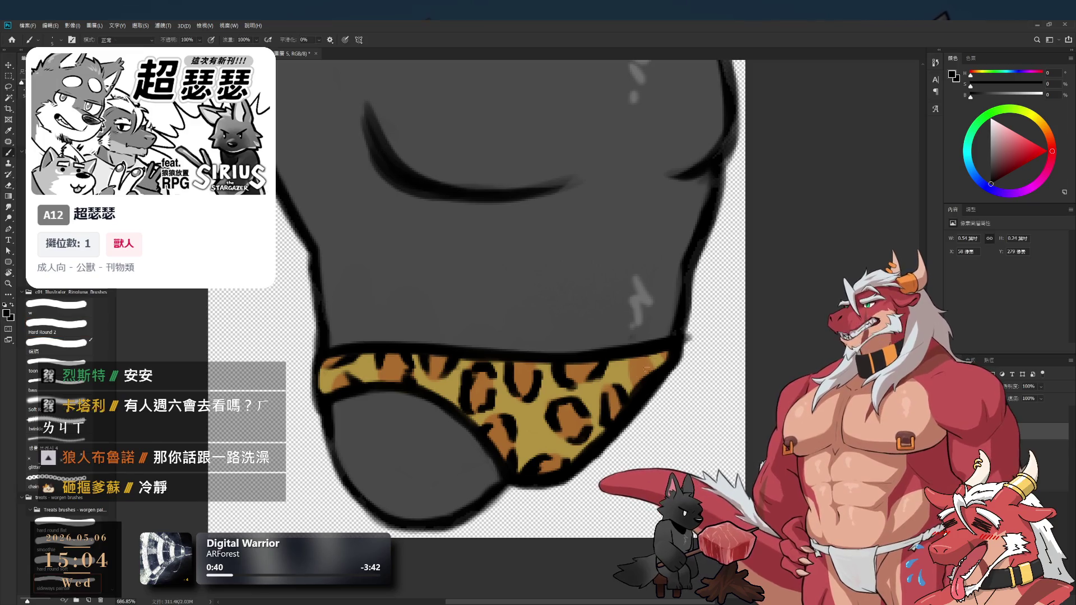
left_click_drag(631, 382, 645, 377)
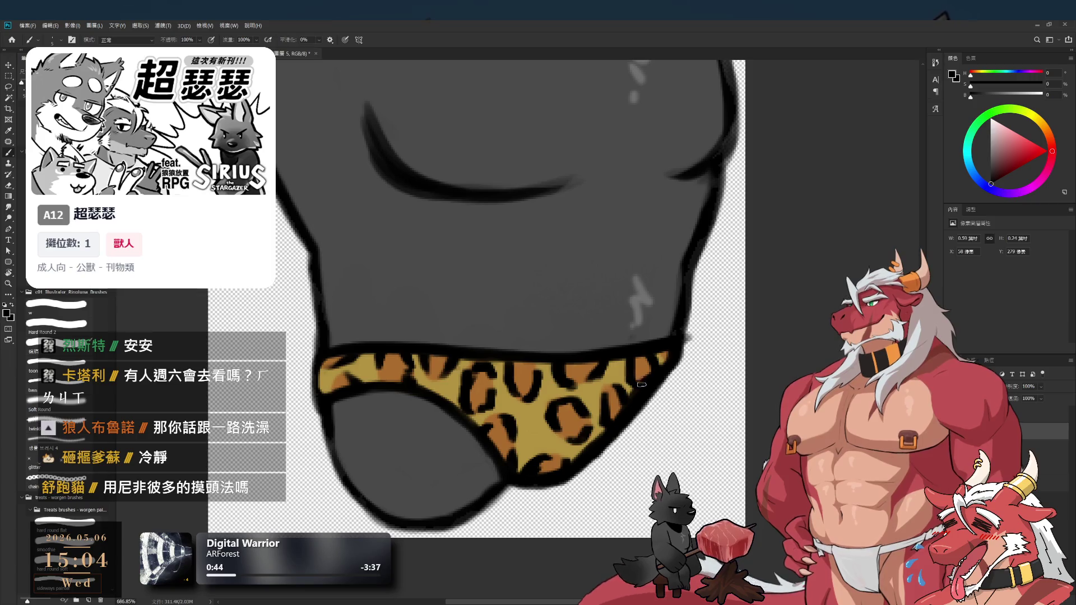
left_click_drag(657, 386, 657, 406)
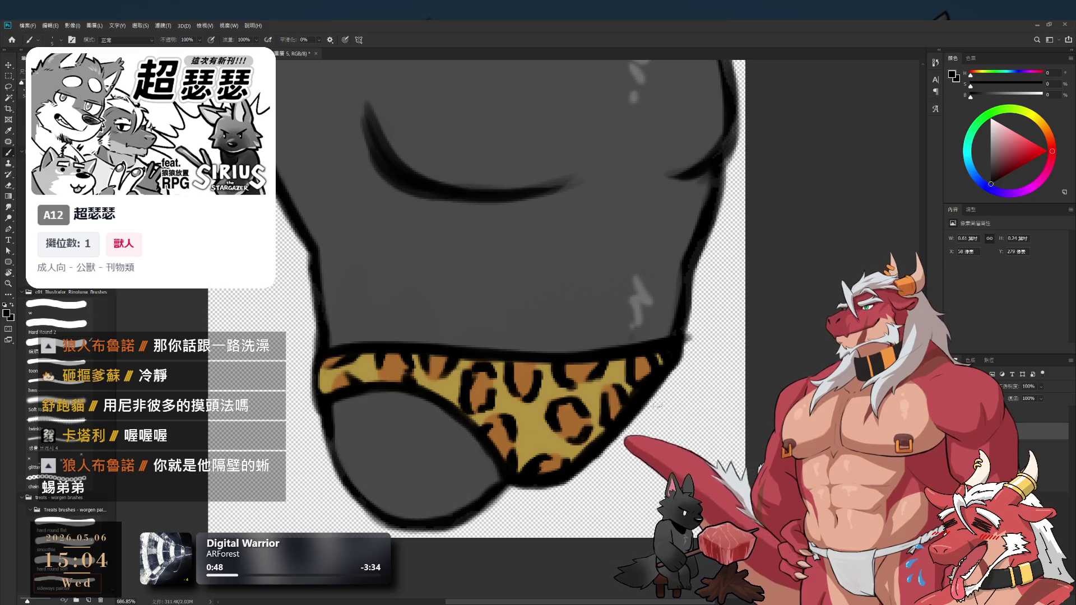
Pan across the briefs and touch up the leopard band's edges
scroll(657, 403, "down", 2)
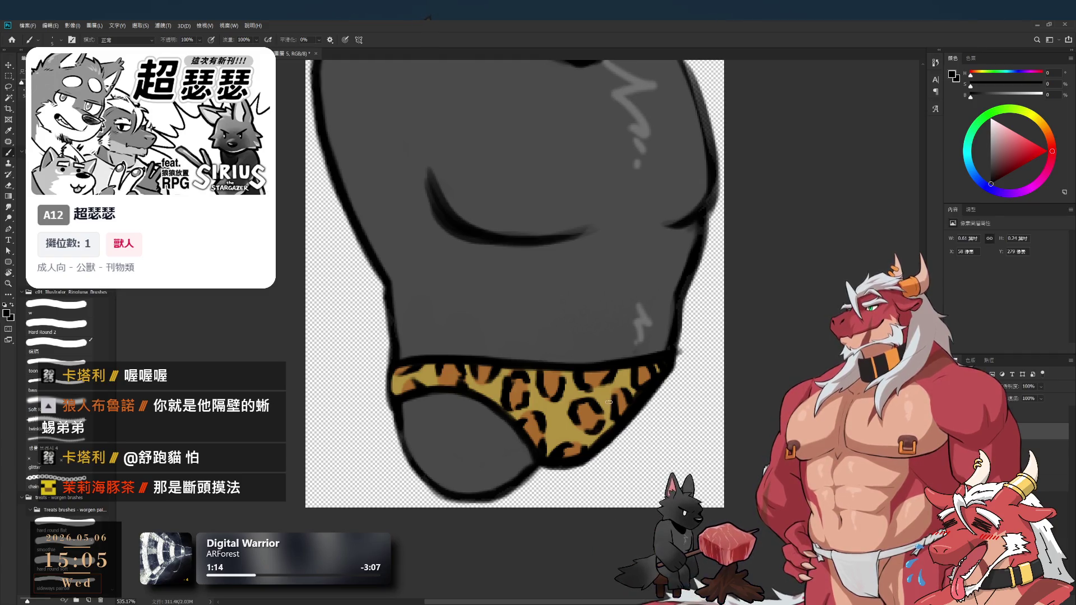
scroll(607, 396, "down", 3)
scroll(617, 415, "up", 5)
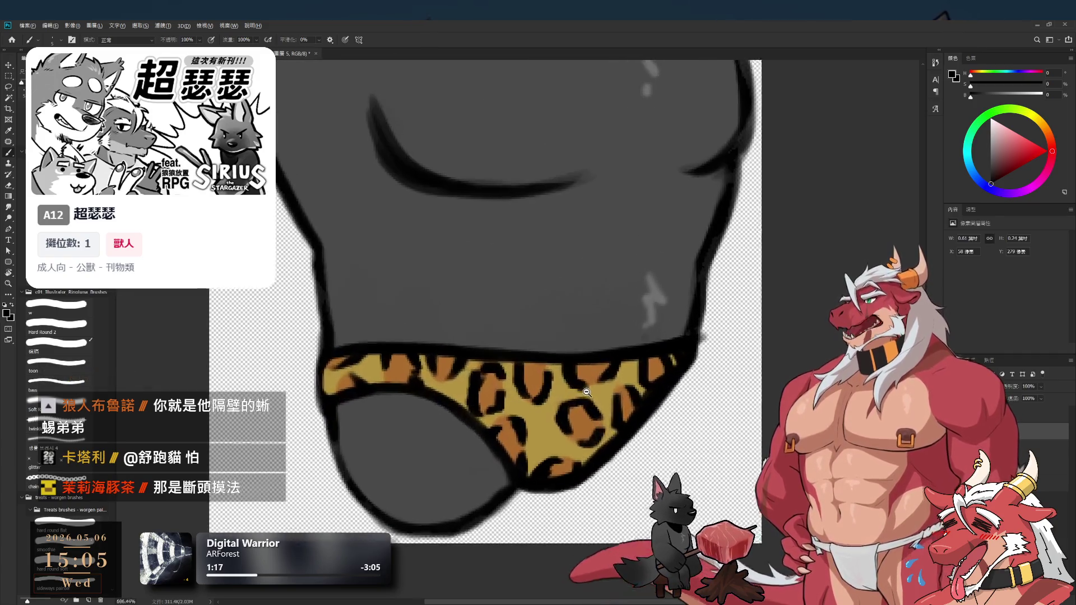
scroll(621, 419, "down", 3)
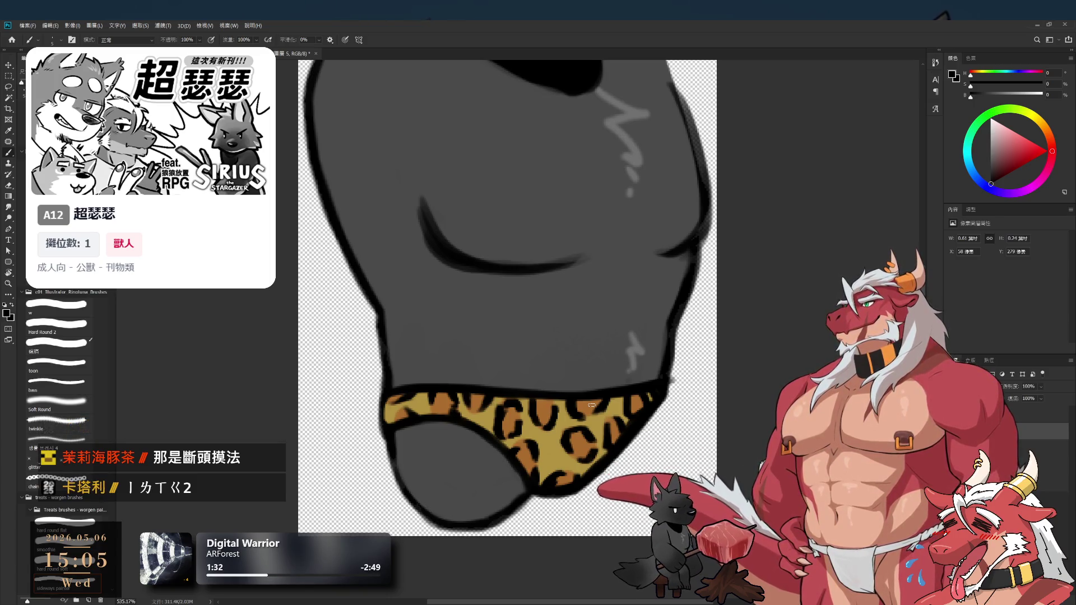
left_click_drag(592, 414, 630, 391)
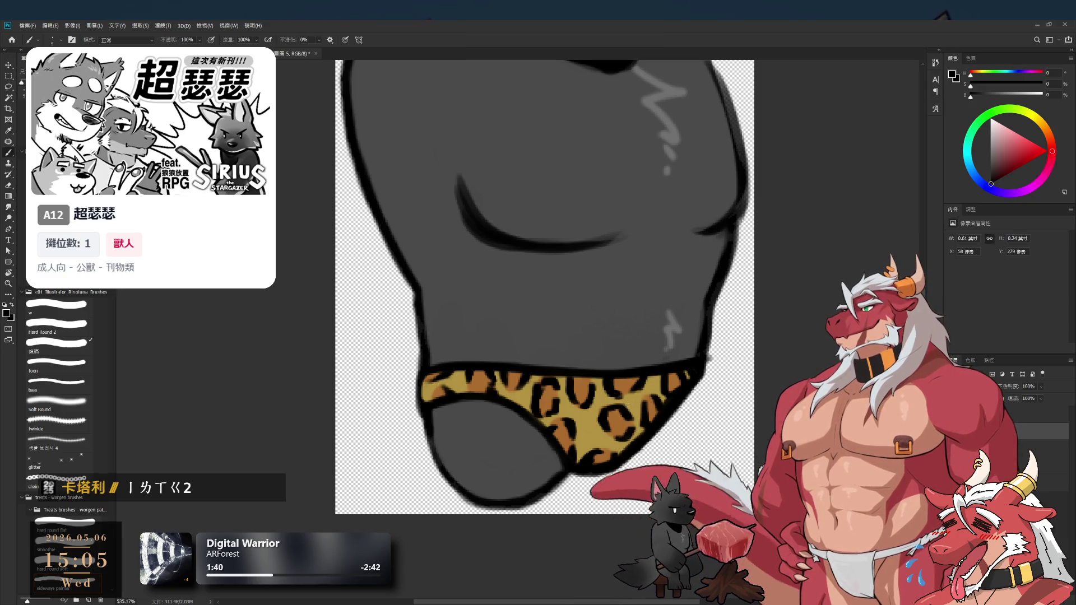
scroll(603, 415, "down", 3)
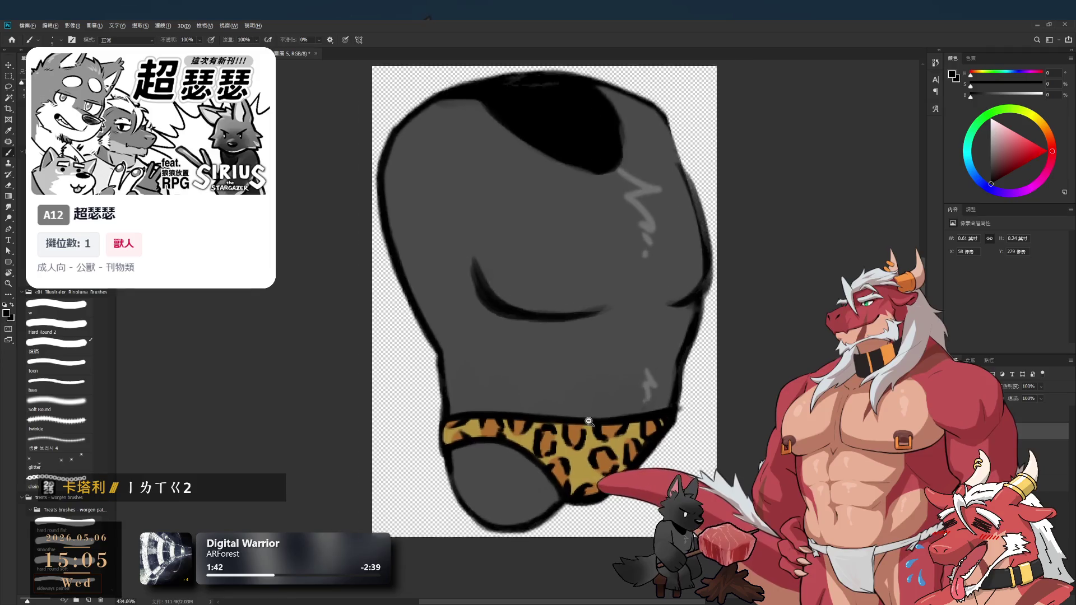
scroll(603, 414, "up", 4)
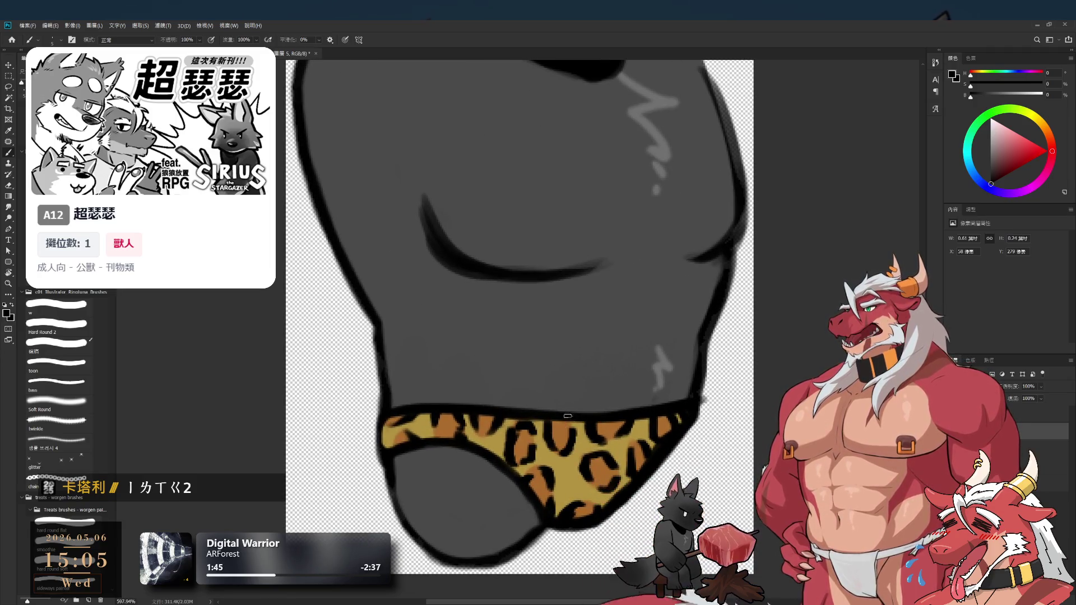
key("e")
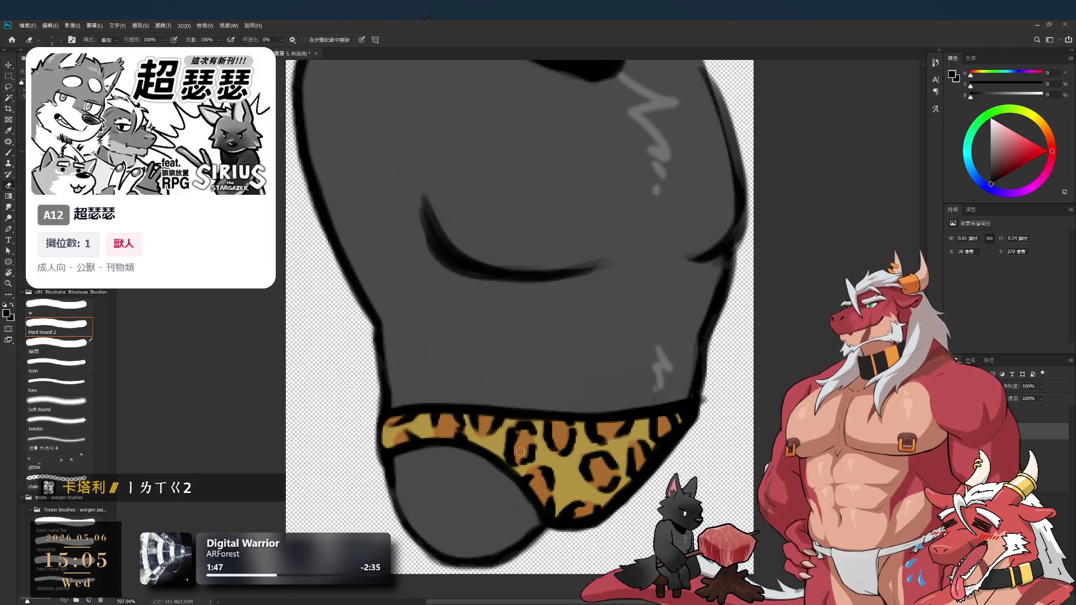
key("b")
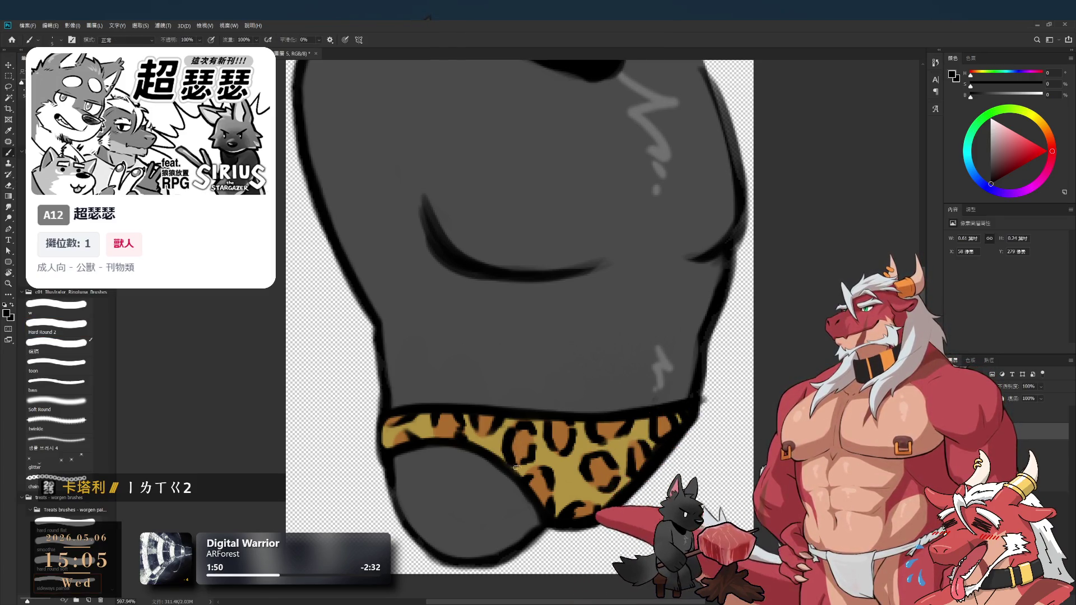
Move along the leg piece, finish cleaning the underwear band, and zoom out
scroll(476, 449, "down", 1)
scroll(436, 436, "up", 2)
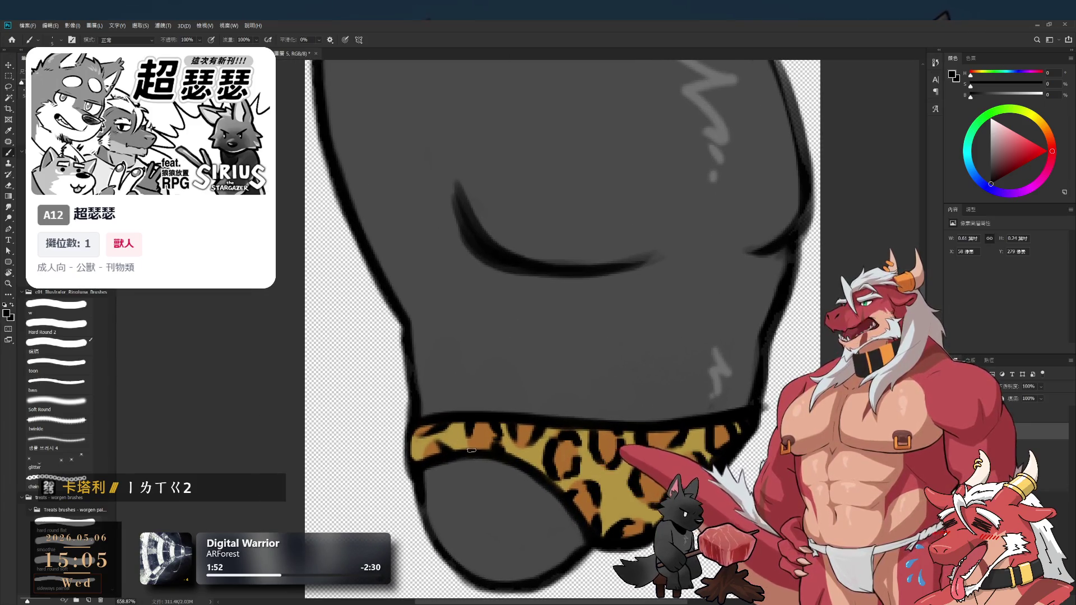
key("e")
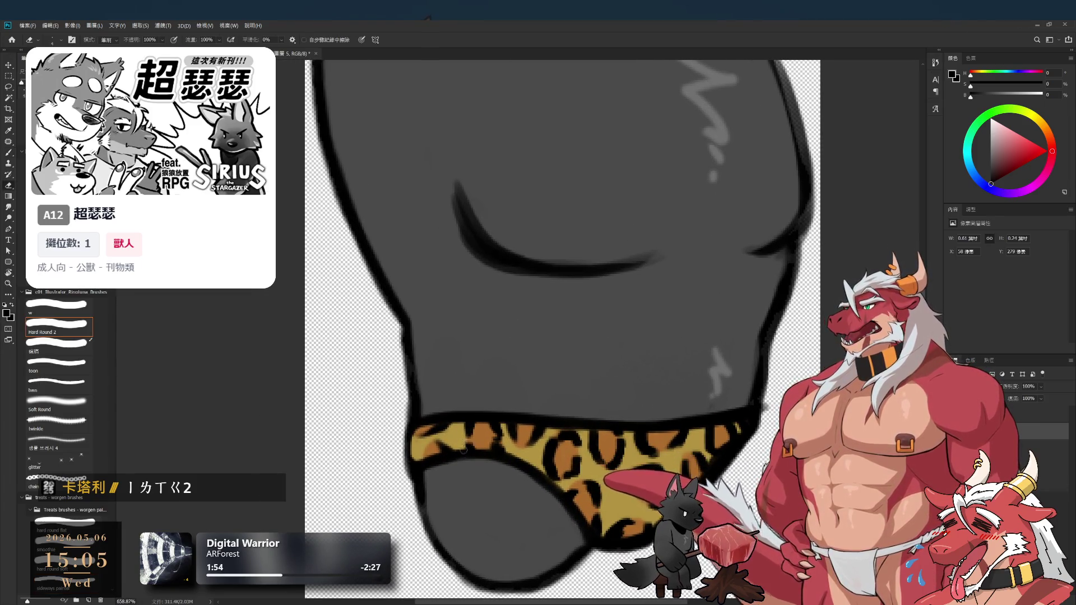
key("b")
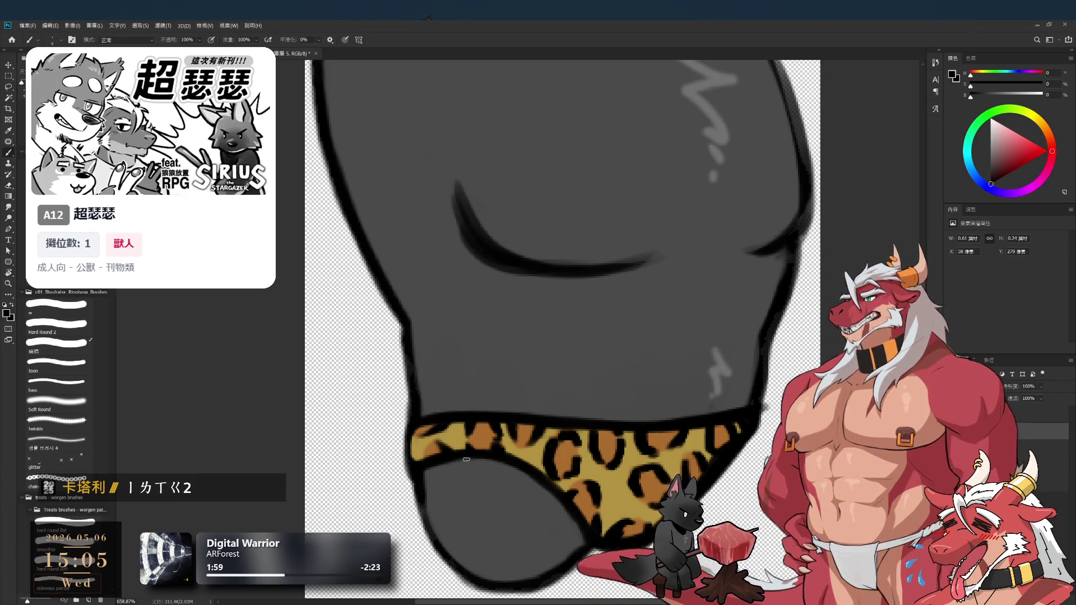
left_click_drag(467, 460, 523, 444)
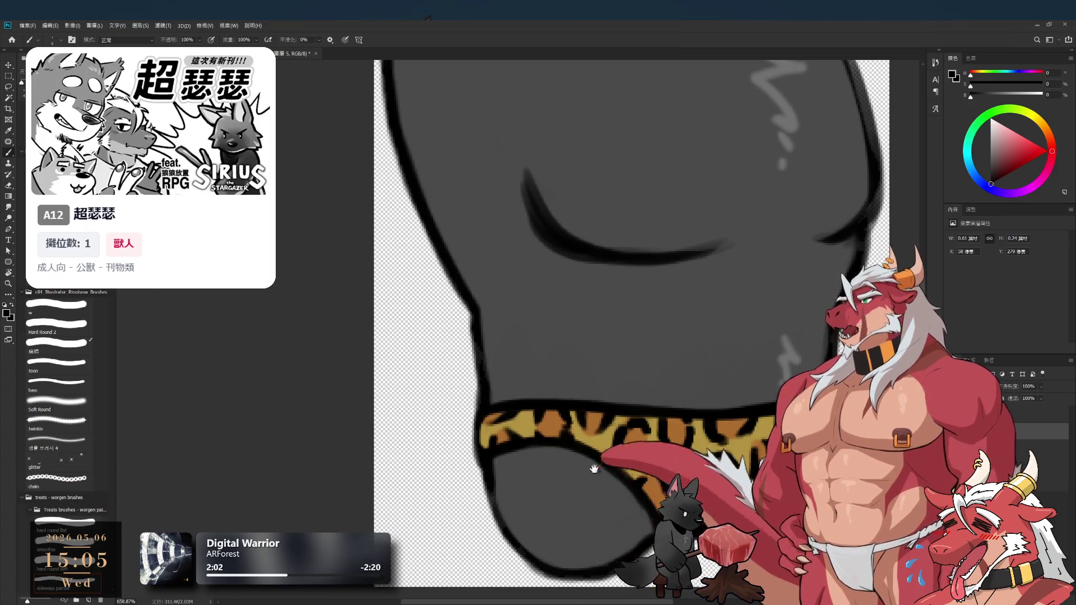
left_click_drag(594, 468, 521, 474)
key("e")
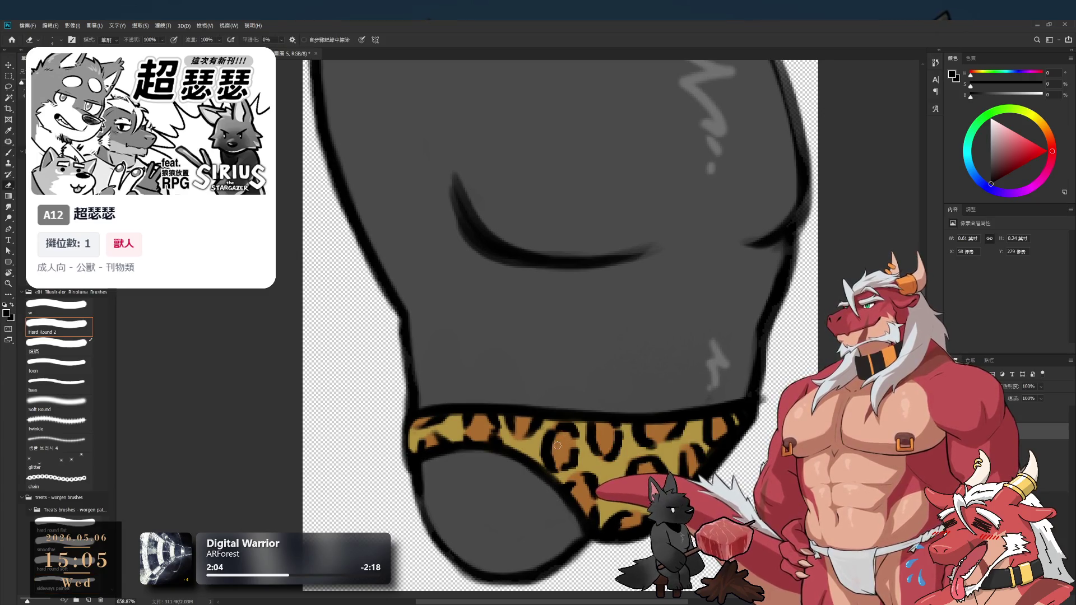
key("b")
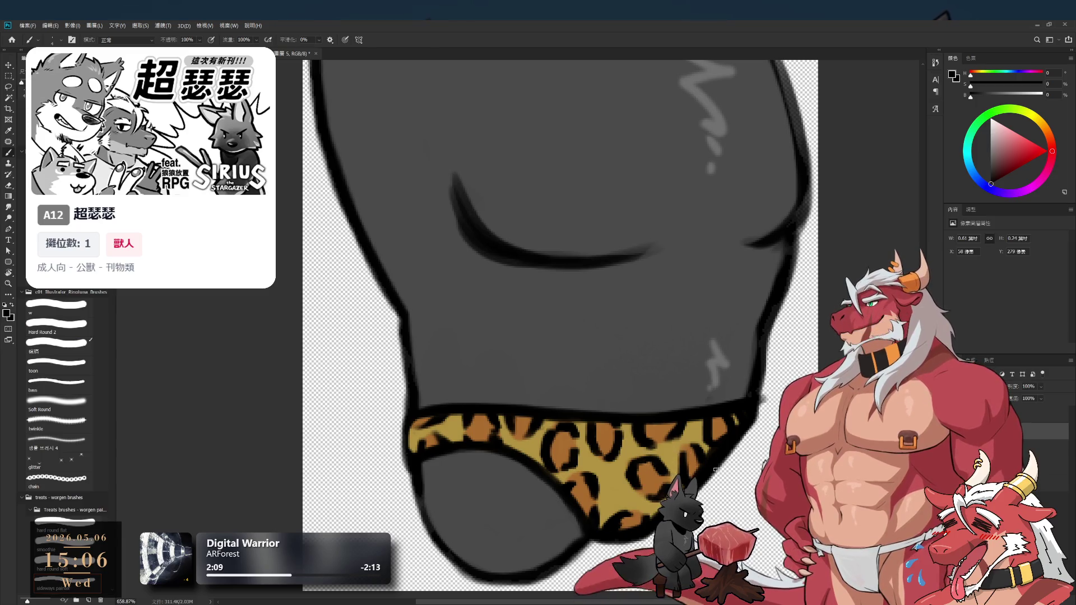
scroll(700, 460, "down", 5)
scroll(673, 443, "up", 4)
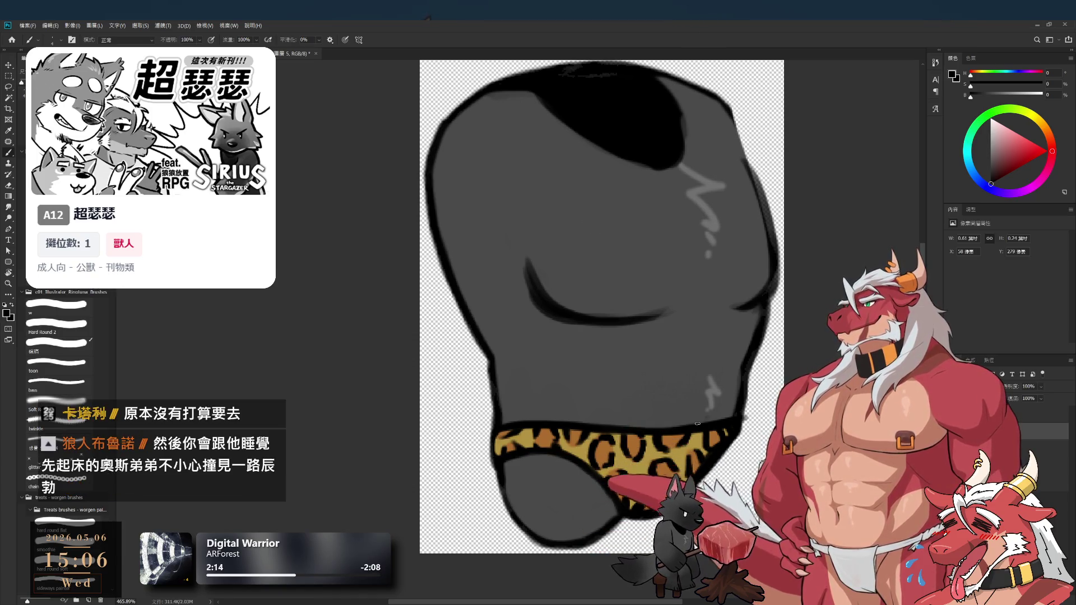
Step back and forth through edit history to compare versions of the print
scroll(577, 399, "up", 2)
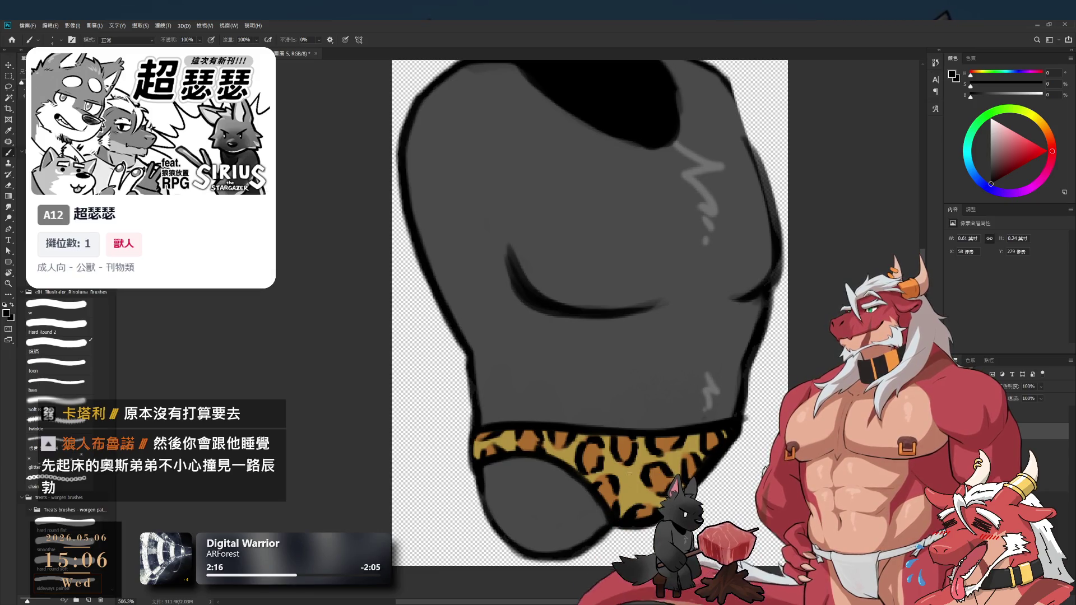
left_click_drag(653, 491, 637, 477)
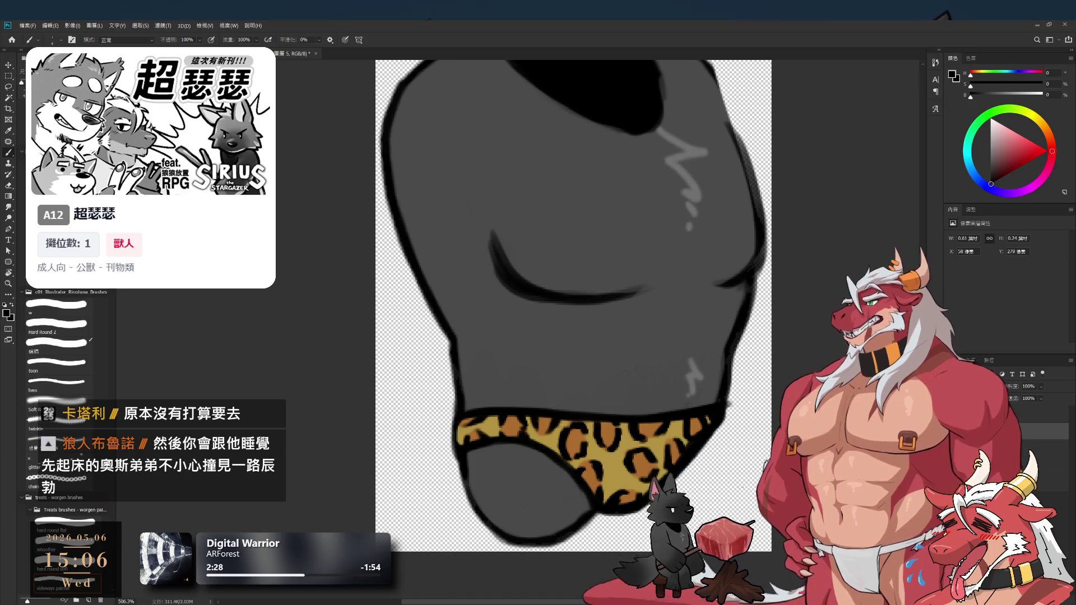
key("ctrl+z")
key("ctrl+shift+z")
key("ctrl+z")
key("ctrl+z")
key("ctrl+shift+z")
key("ctrl+z")
key("ctrl+shift+z")
Make 圖層 3, then 圖層 2 active and bring the underwear into view
left_click(1037, 465)
key("ctrl+shift+z")
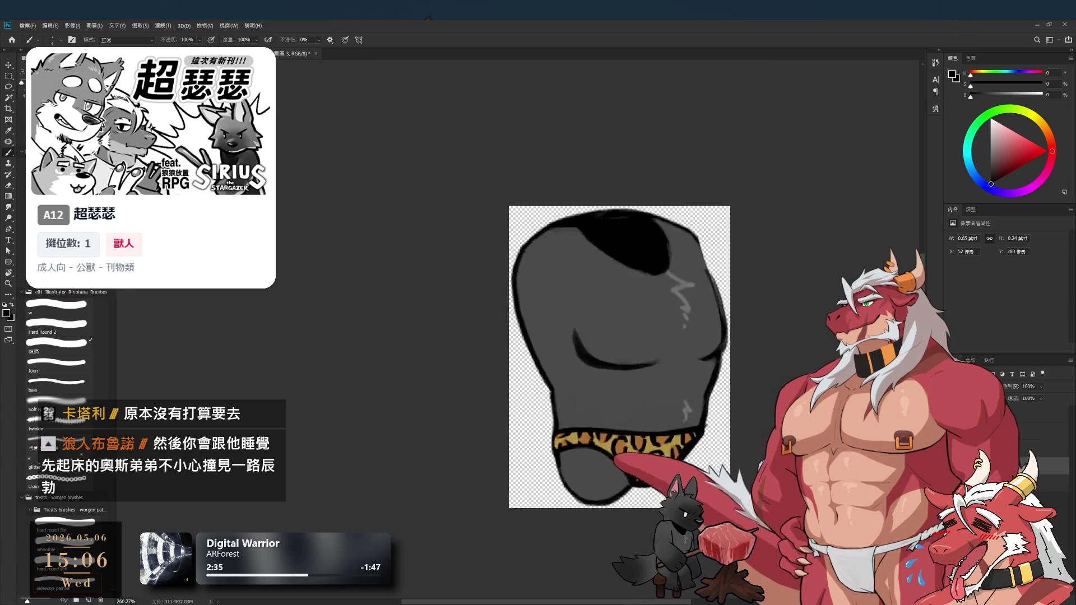
left_click(1037, 414)
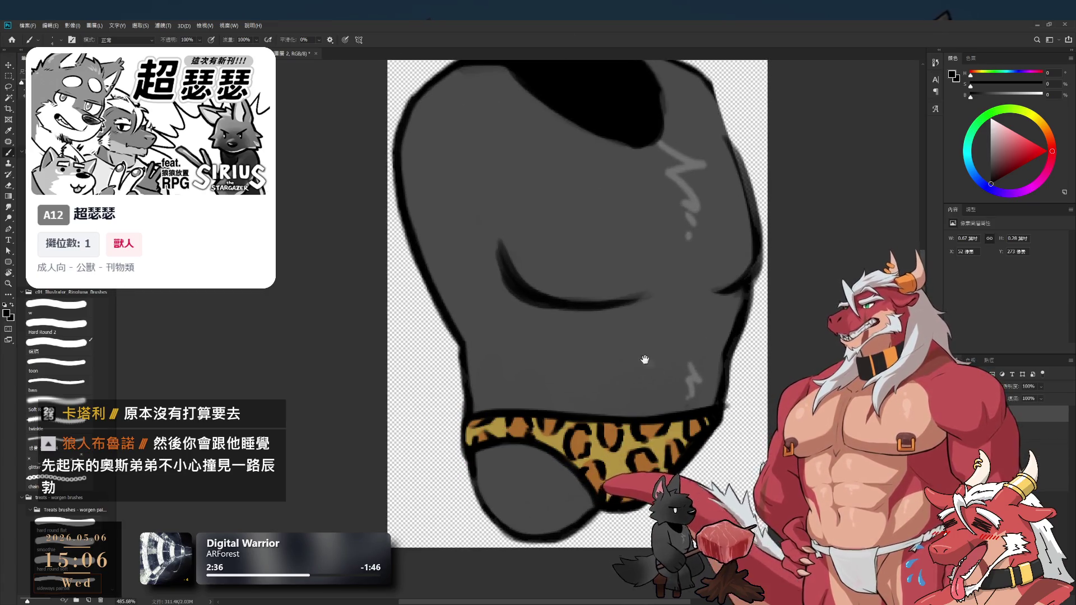
left_click_drag(645, 360, 683, 324)
scroll(639, 294, "up", 3)
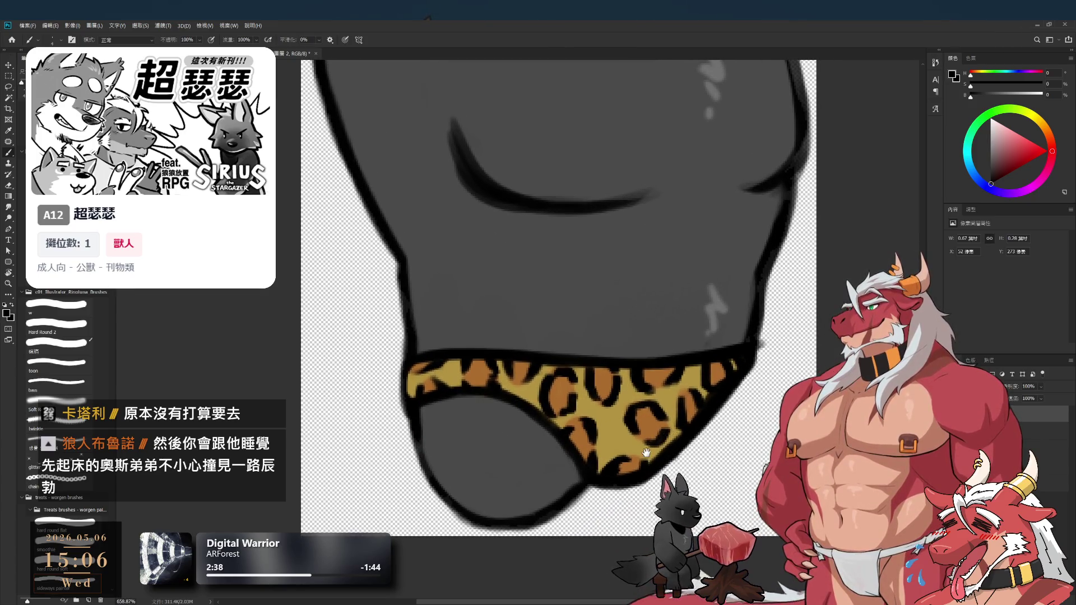
Undo the dark rings around the spots and make 圖層 4 active
key("e")
key("b")
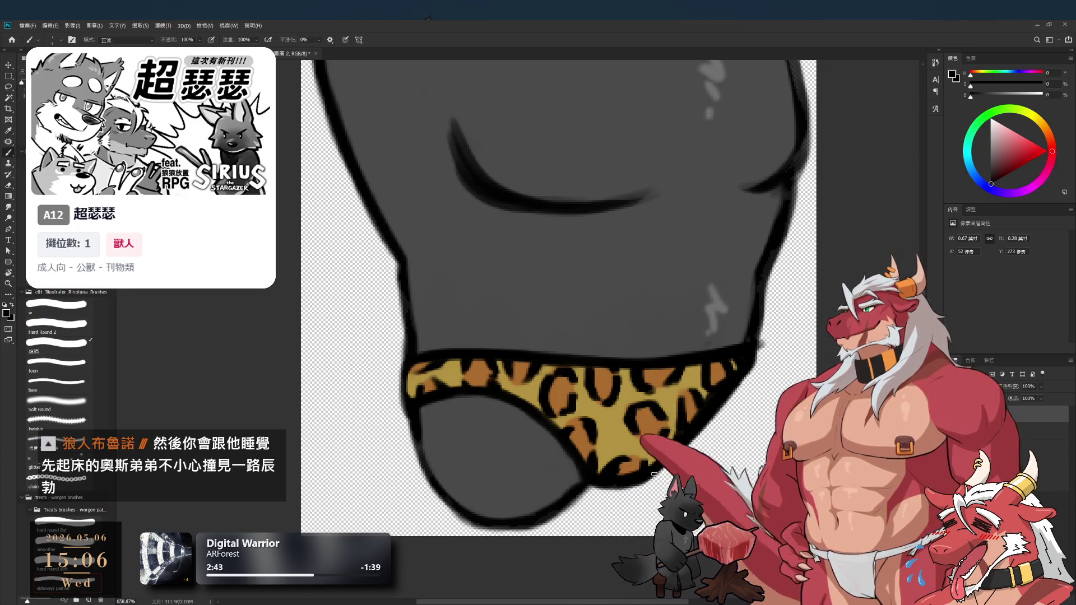
scroll(663, 442, "down", 5)
scroll(615, 443, "up", 3)
key("ctrl+z")
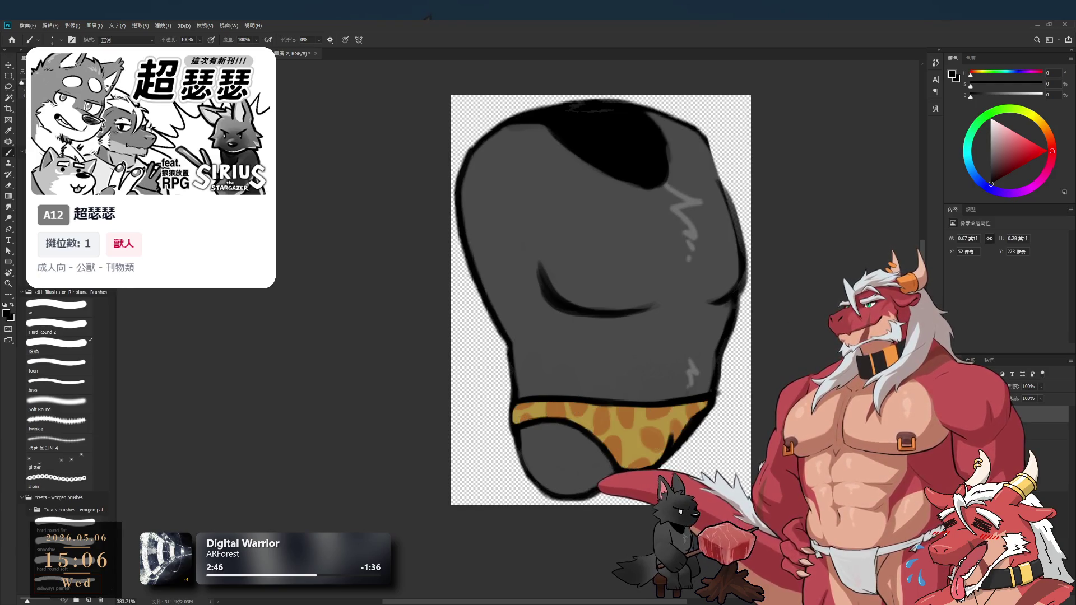
left_click(1054, 448)
Select all the orange spots on the band with the Magic Wand, adjusting tolerance
scroll(751, 412, "up", 2)
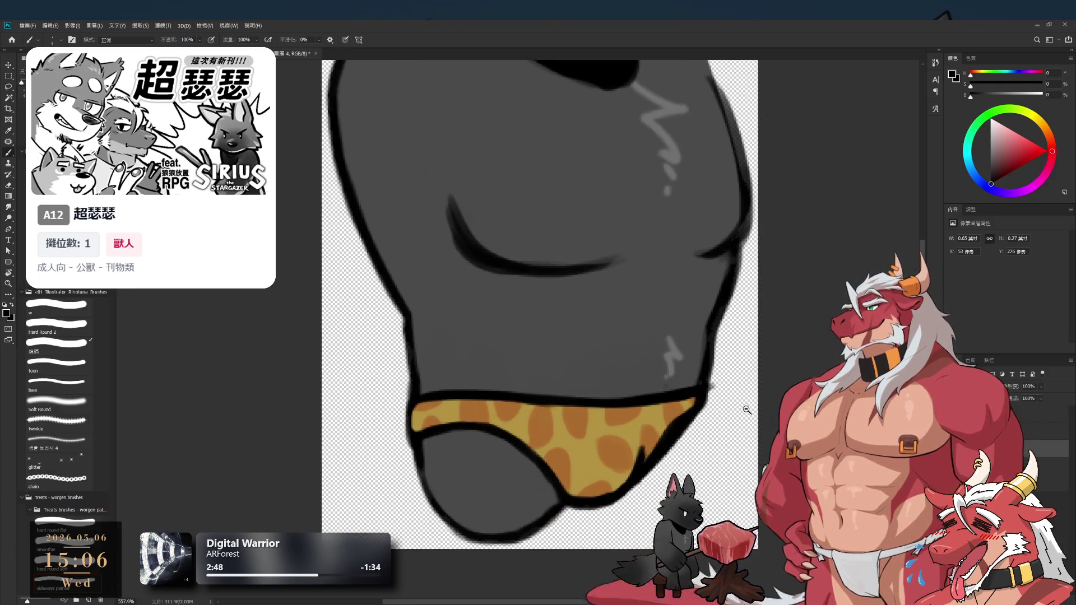
left_click(9, 99)
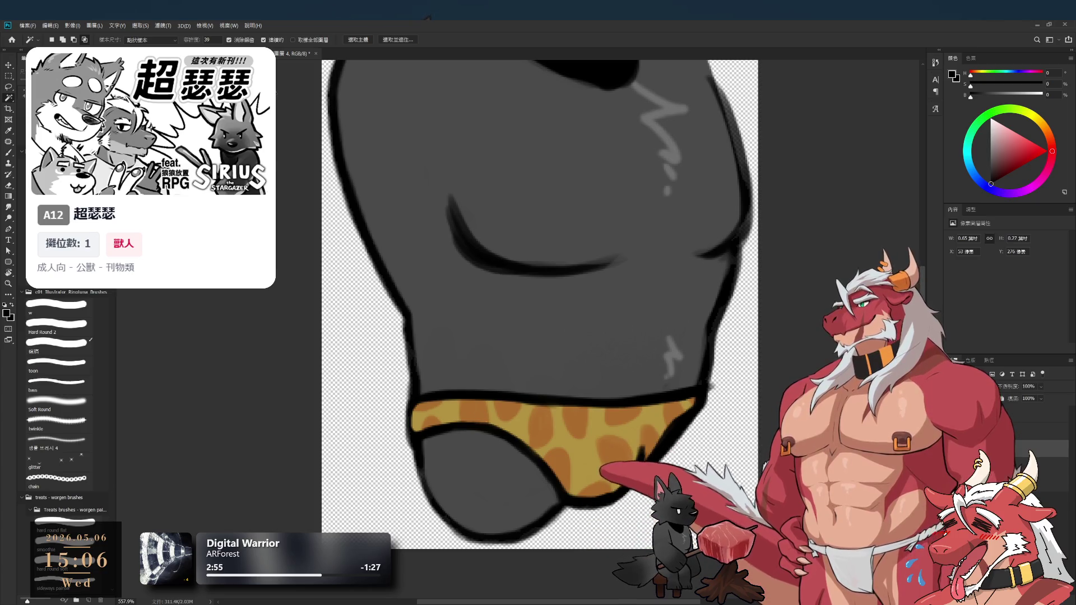
left_click_drag(190, 41, 173, 43)
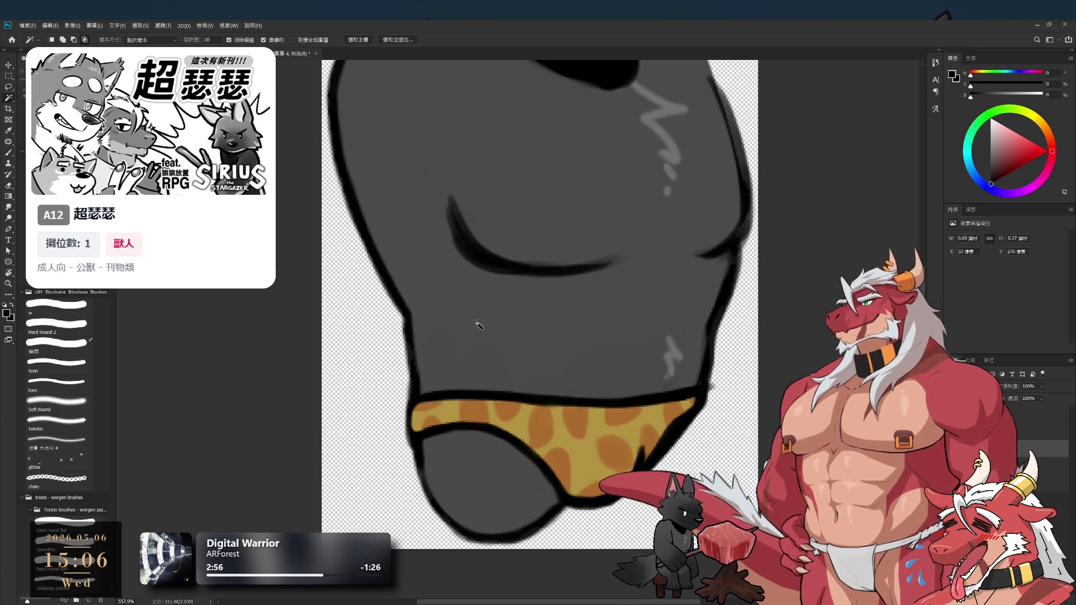
left_click(425, 411)
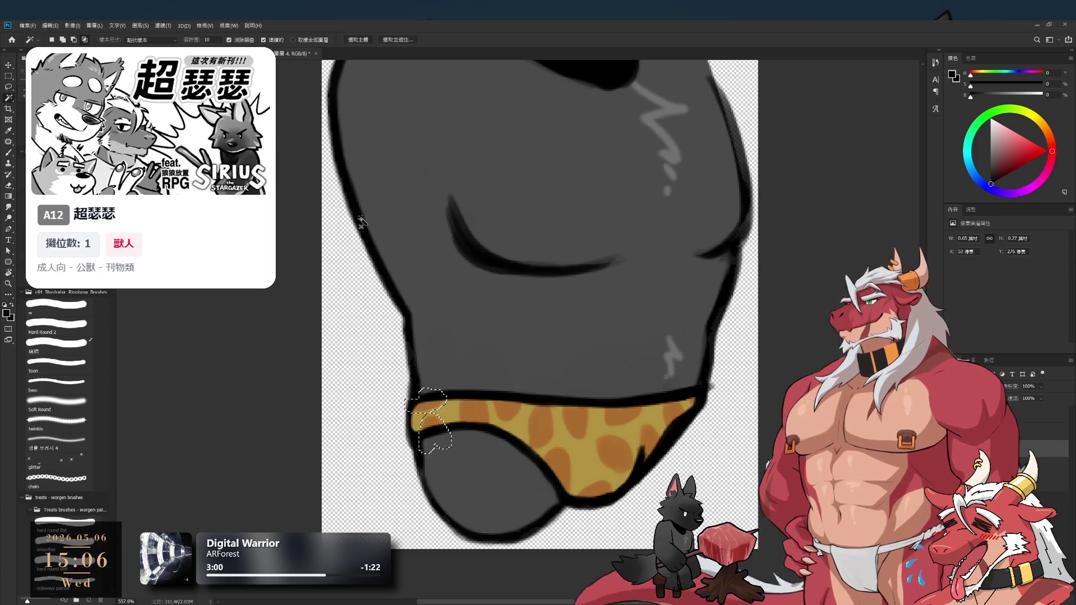
left_click_drag(192, 43, 183, 43)
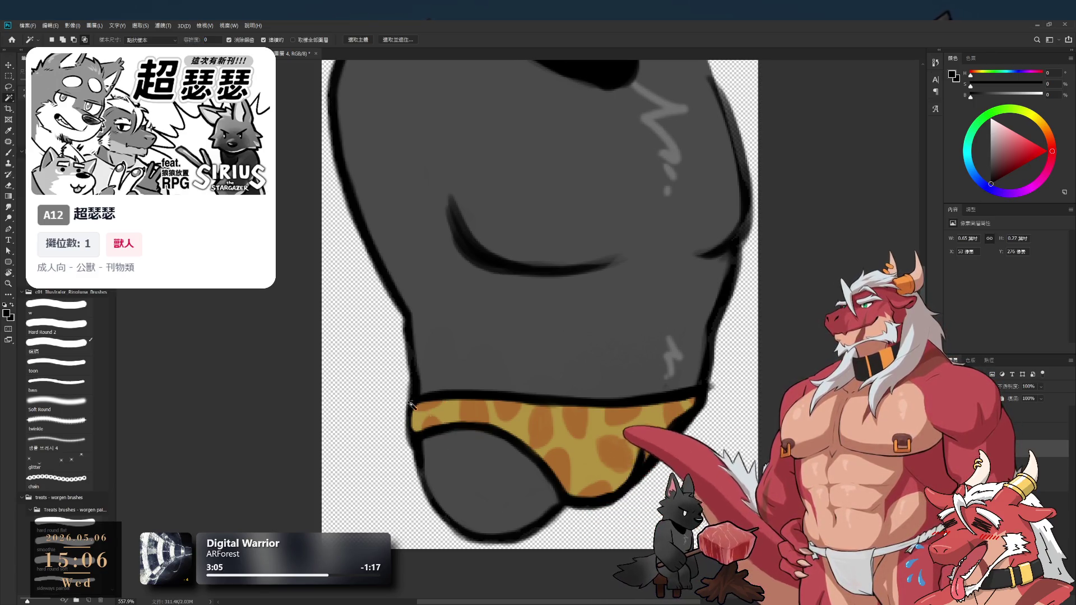
left_click(475, 412, "shift")
left_click(507, 407, "shift")
left_click(556, 465, "shift")
left_click(543, 425, "shift")
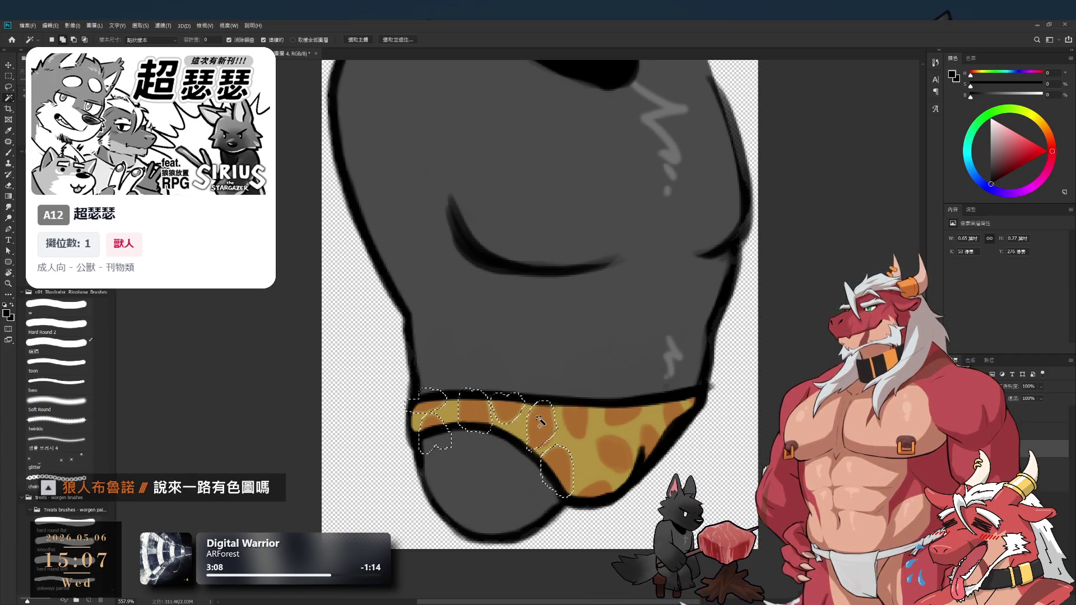
left_click(618, 456, "shift")
left_click(625, 412, "shift")
left_click(575, 420, "shift")
left_click(606, 493, "shift")
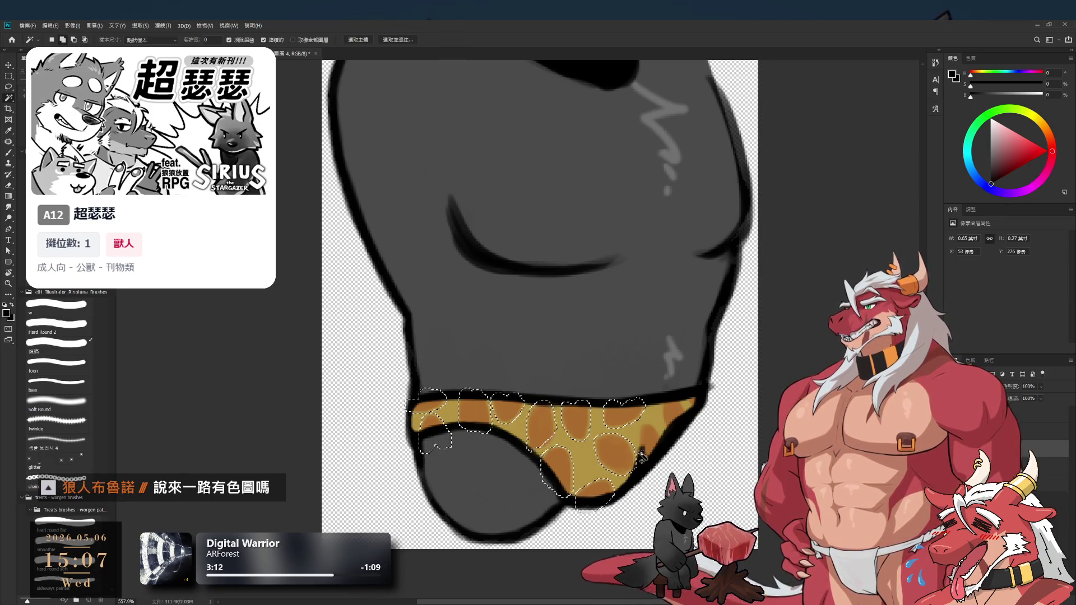
left_click(697, 403, "shift")
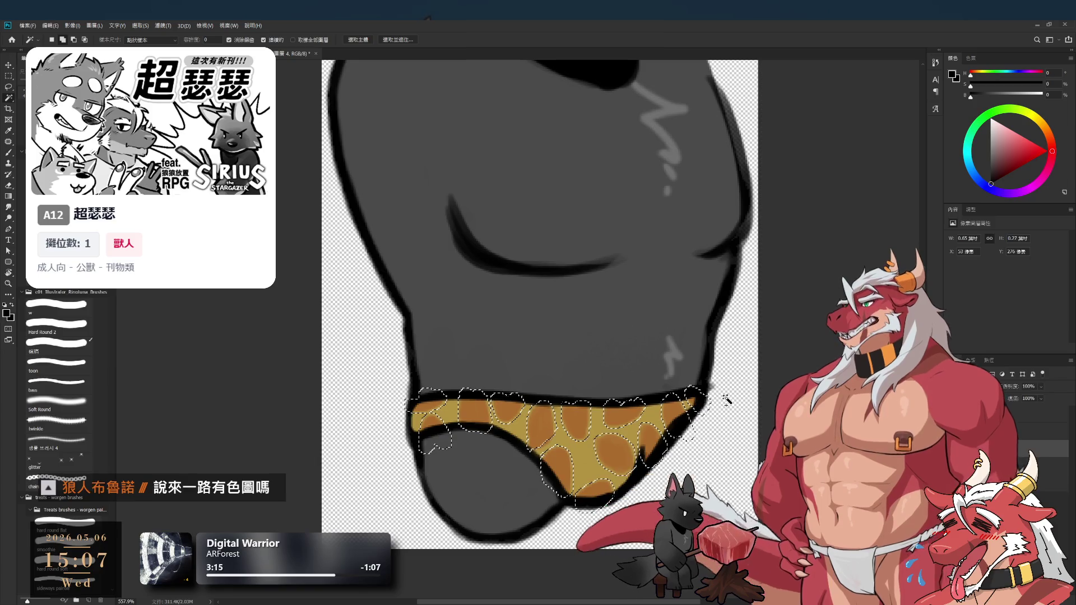
Copy the selected spots to a new layer with Ctrl+J, compare visibility, and deselect
key("ctrl+j")
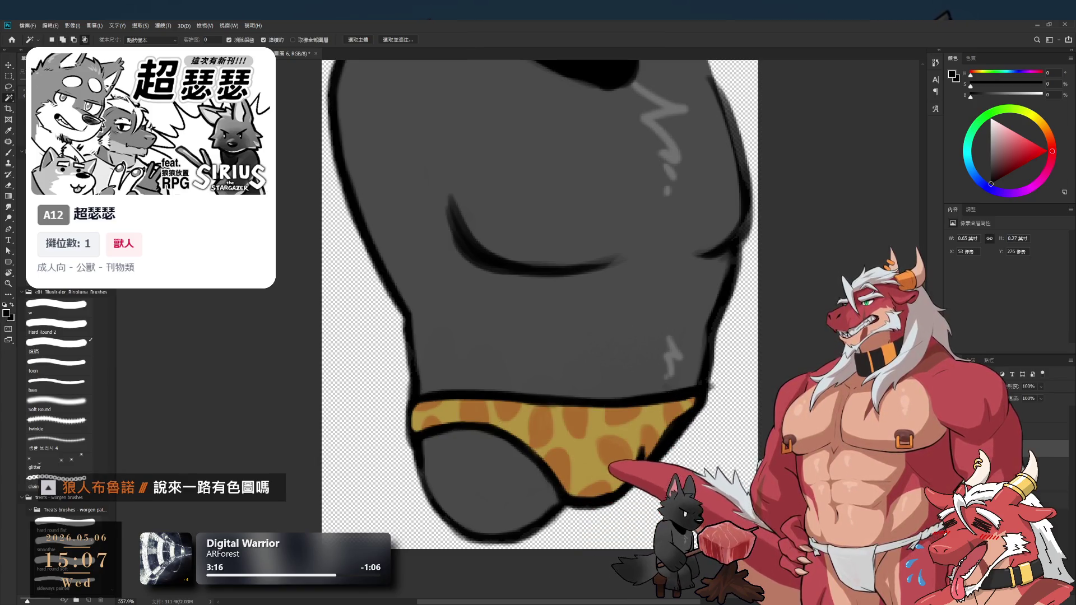
key("ctrl+comma")
key("ctrl+comma")
key("ctrl+comma")
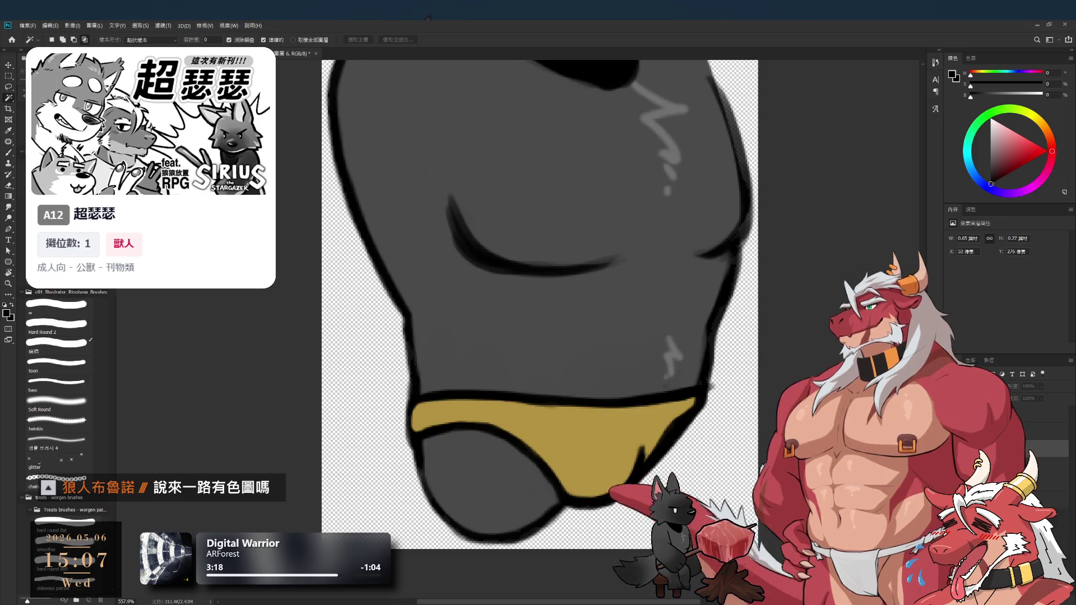
key("ctrl+comma")
key("ctrl+comma")
key("ctrl+comma")
key("ctrl+comma")
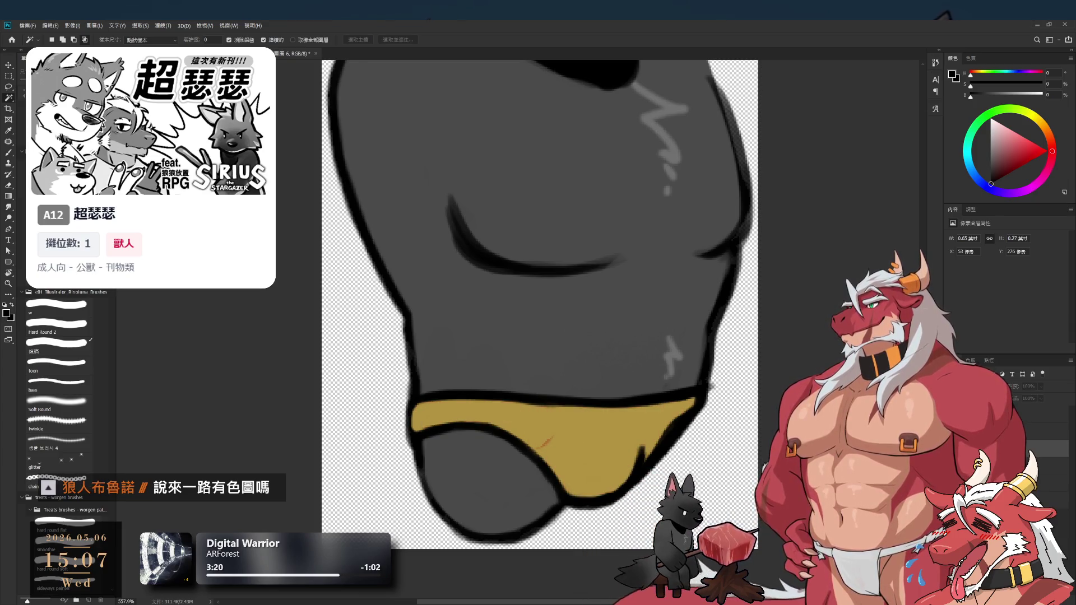
key("alt+bracketleft")
key("alt+bracketleft")
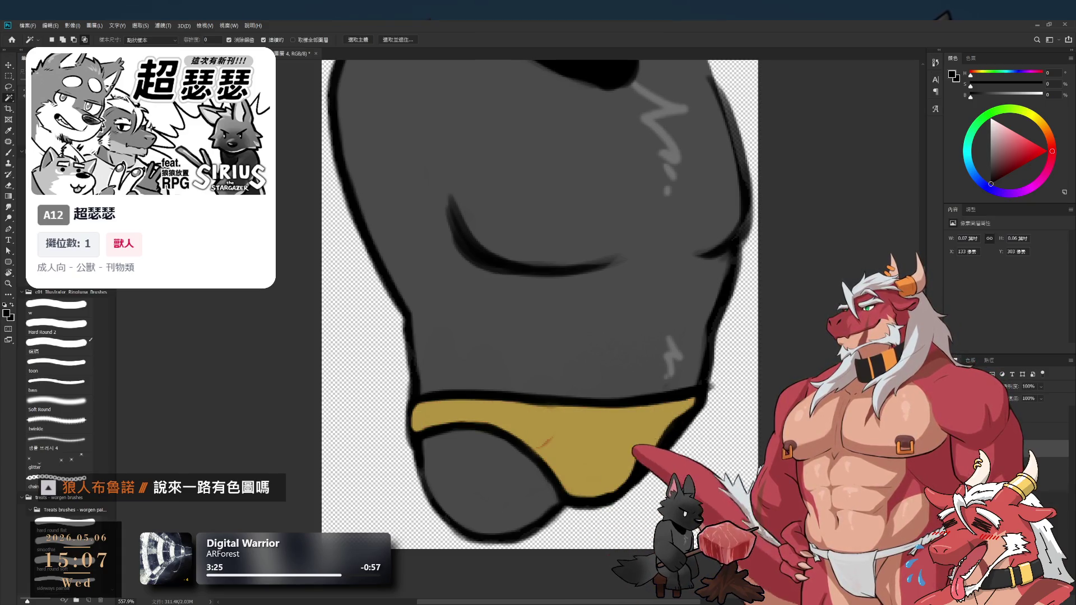
key("alt+bracketright")
key("ctrl+comma")
Bring back the leopard rosette pattern over the spots and zoom out to the leg piece
key("ctrl+comma")
key("ctrl+comma")
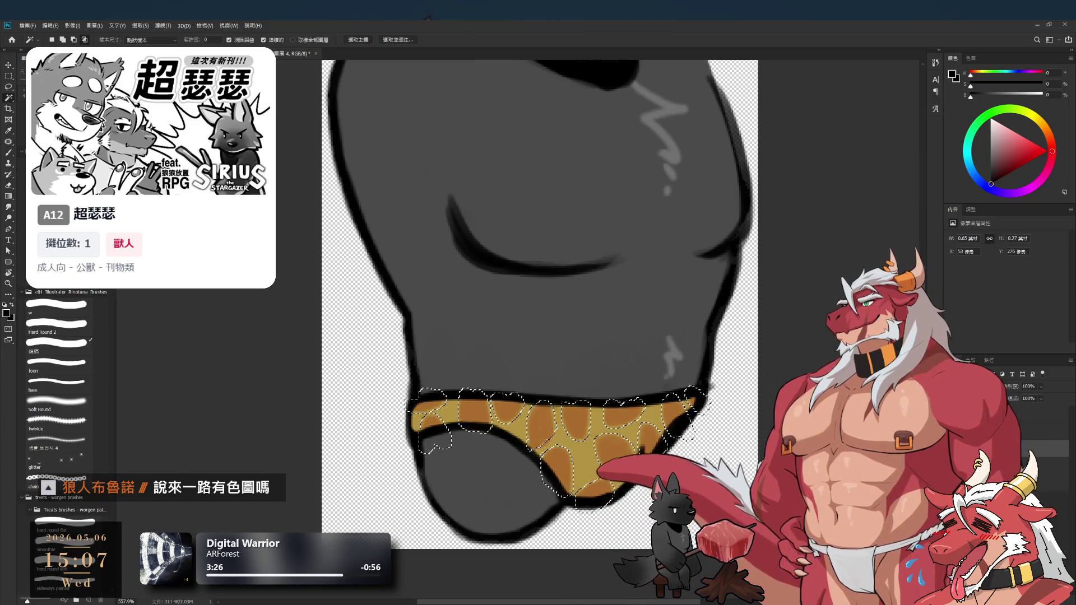
key("ctrl+d")
key("l")
key("ctrl+comma")
key("ctrl+comma")
key("alt+bracketright")
key("ctrl+comma")
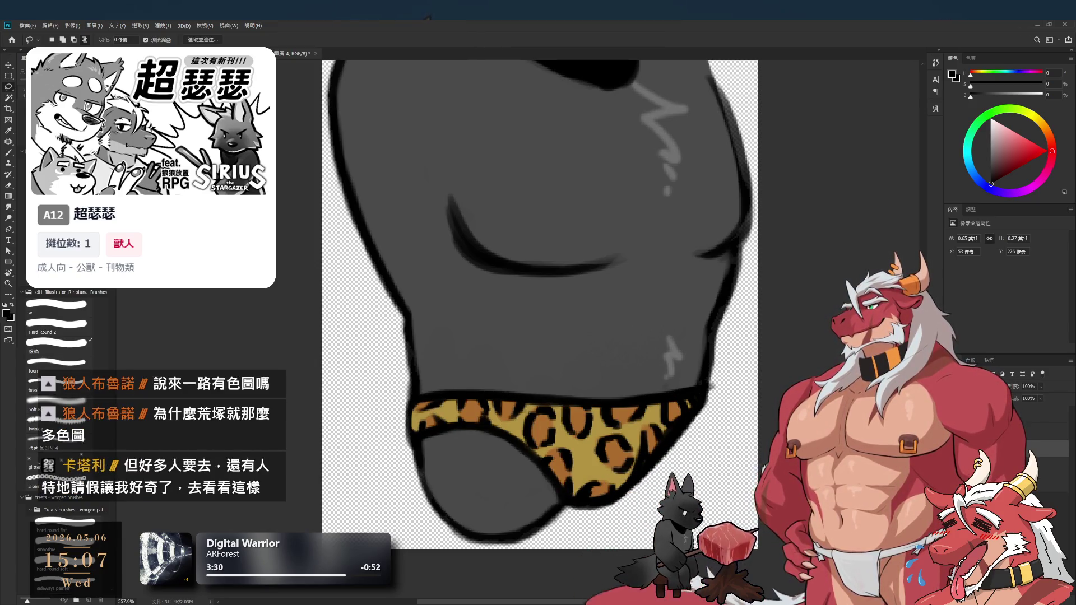
key("ctrl+comma")
key("ctrl+comma")
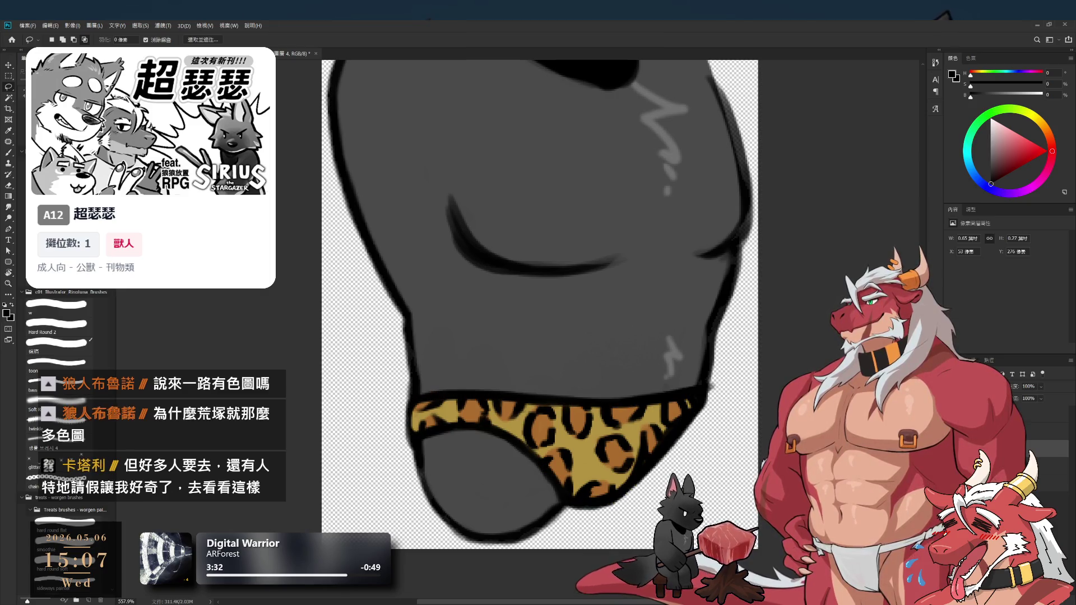
key("ctrl+comma")
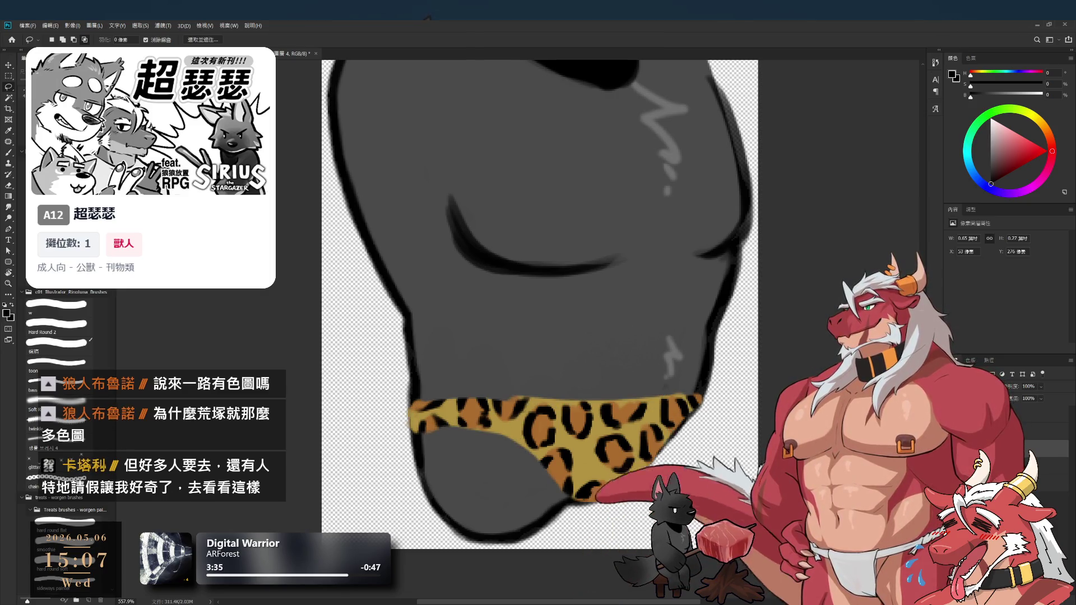
key("ctrl+comma")
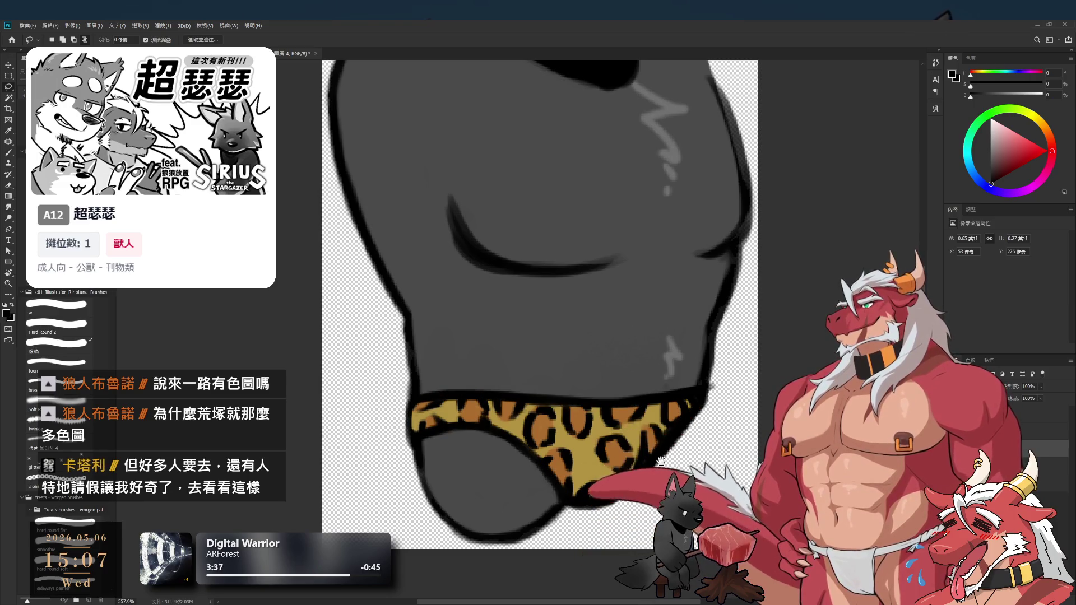
left_click(661, 462, "alt")
left_click(656, 463, "alt")
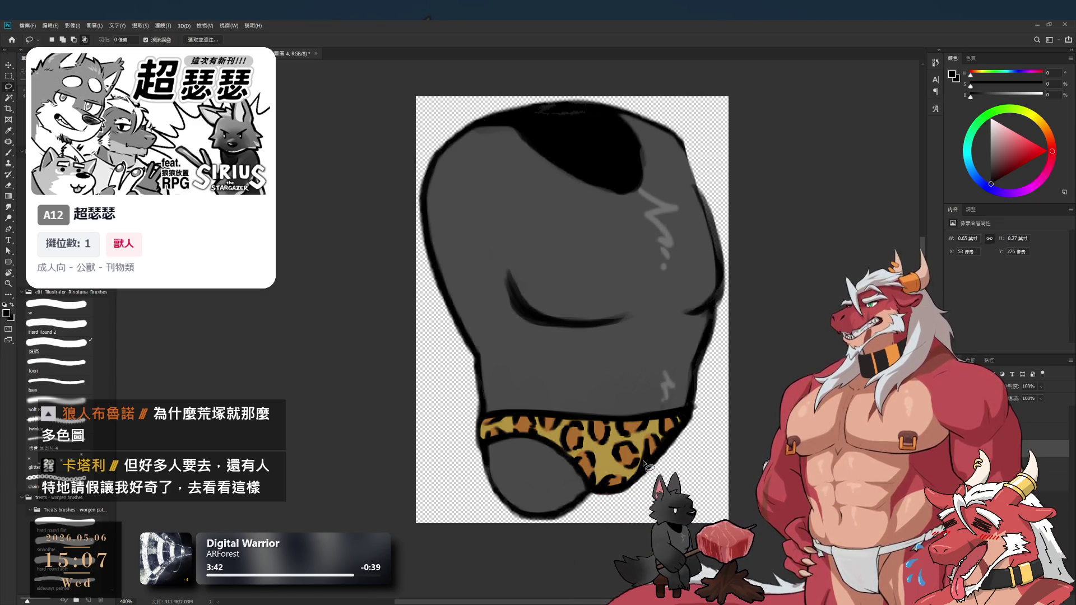
Select the body layer and hide, then show, the underwear layer to check the body
key("b")
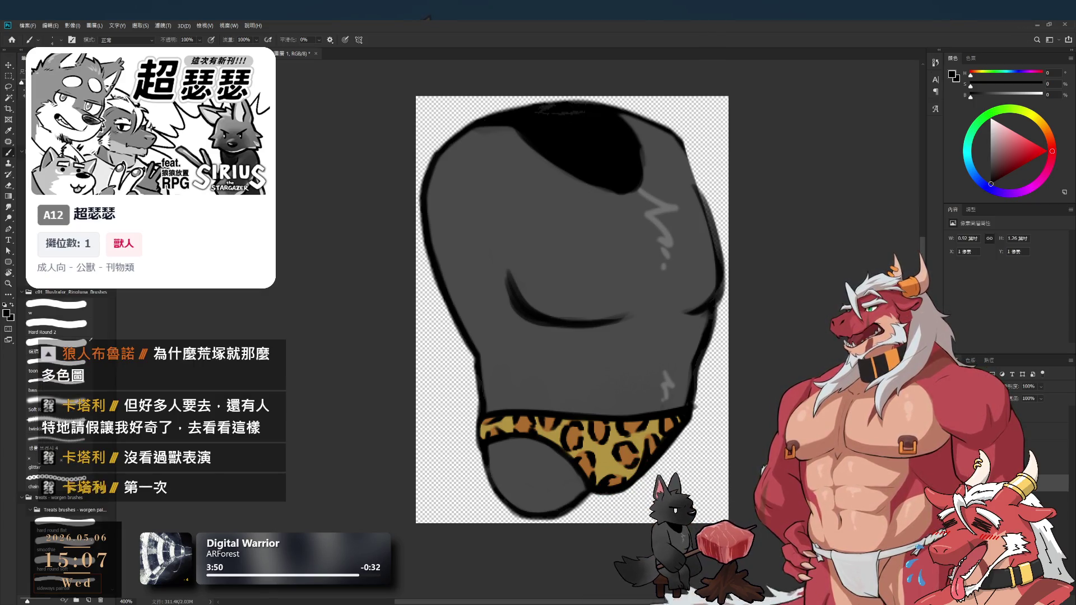
key("alt+bracketright")
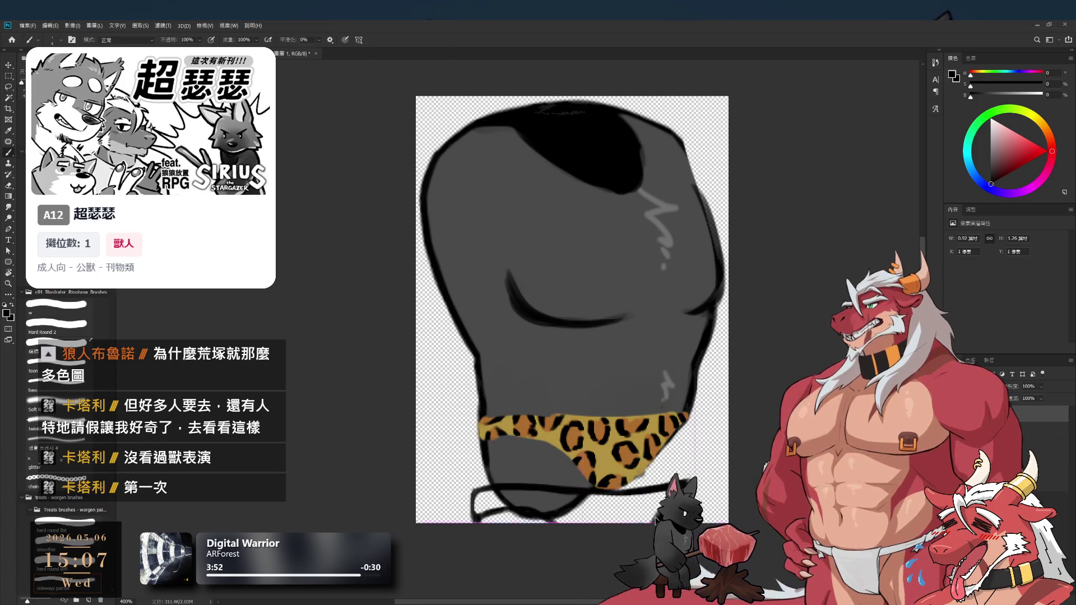
scroll(572, 314, "up", 1)
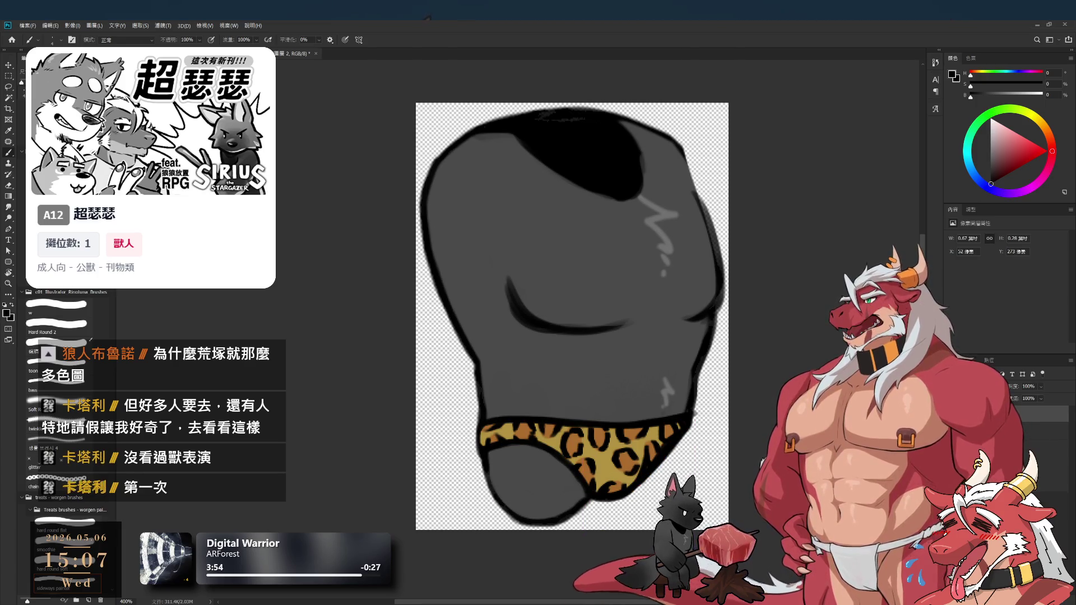
key("alt+bracketright")
key("alt+bracketright")
key("ctrl+comma")
key("ctrl+comma")
key("ctrl+comma")
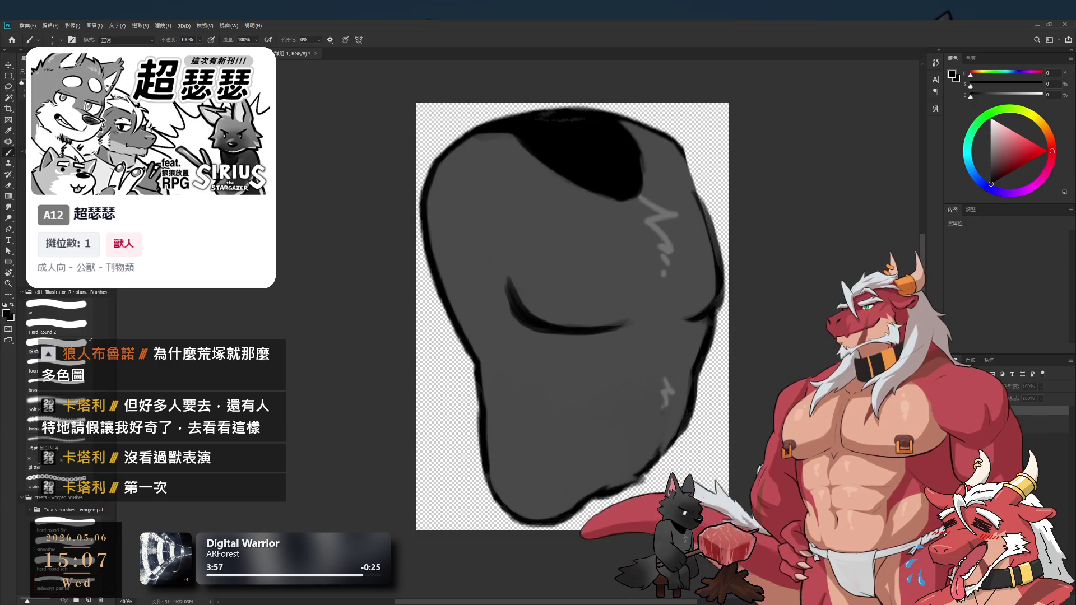
key("ctrl+comma")
key("ctrl+comma")
key("ctrl+comma")
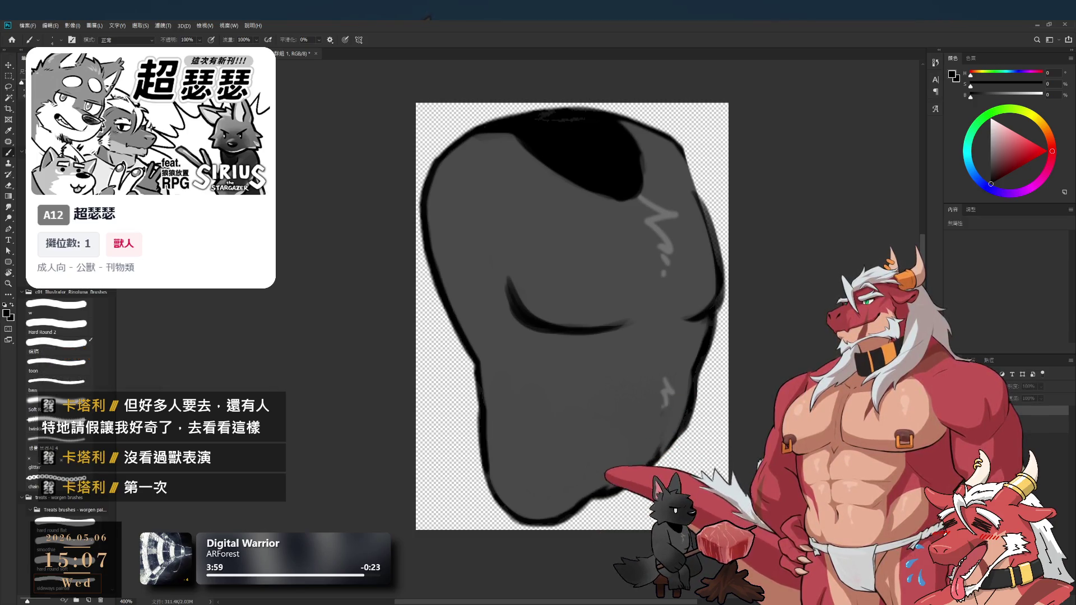
scroll(692, 427, "down", 1)
scroll(691, 427, "up", 2)
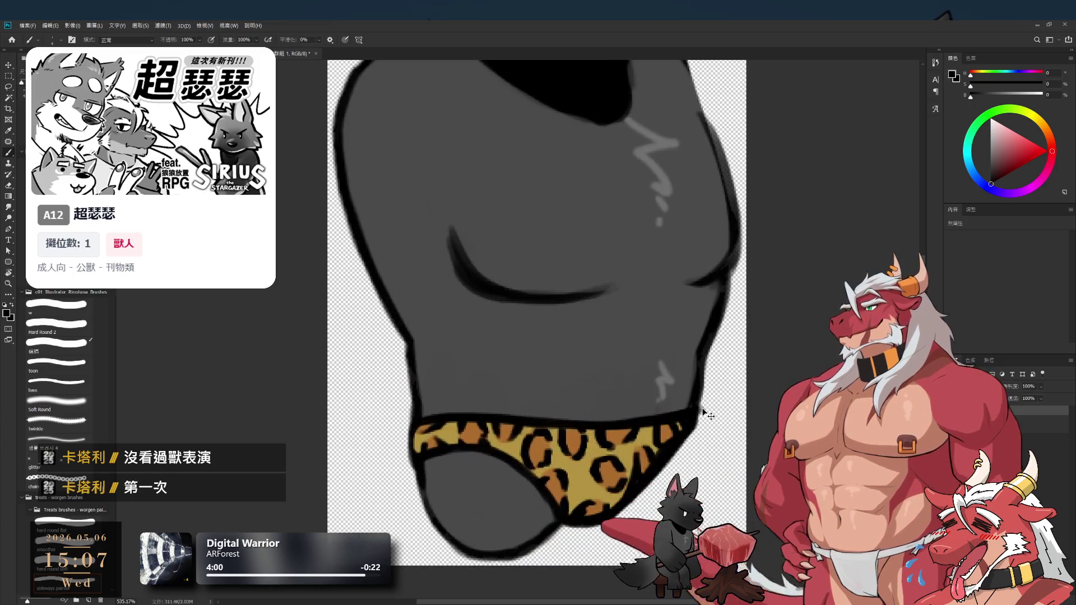
Zoom in and erase the stray grey past the body's right outline
key("ctrl+comma")
key("ctrl+comma")
key("alt+bracketleft")
key("e")
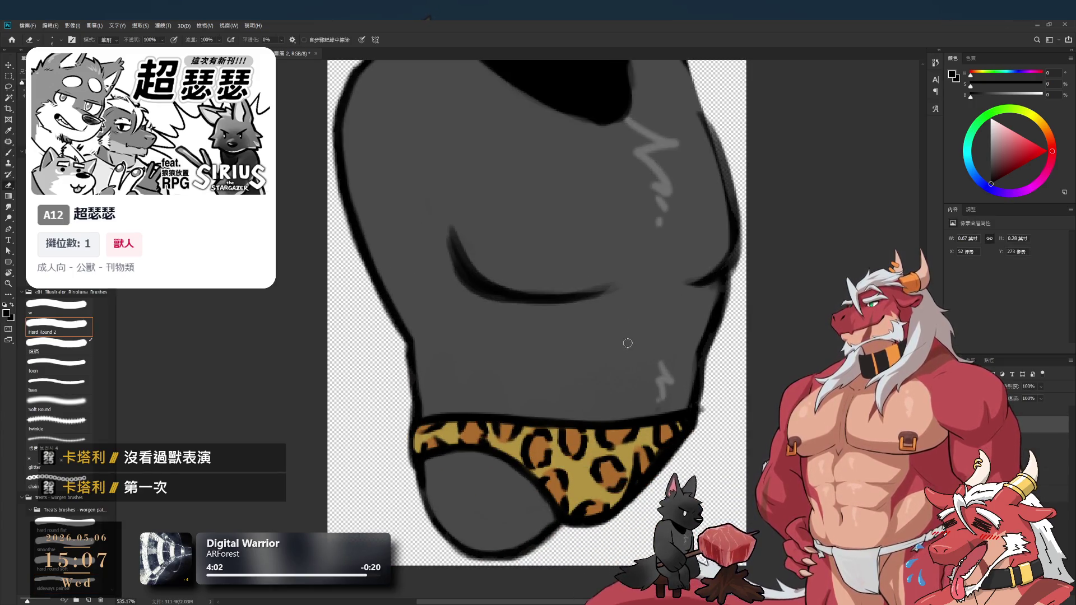
left_click_drag(701, 407, 697, 421)
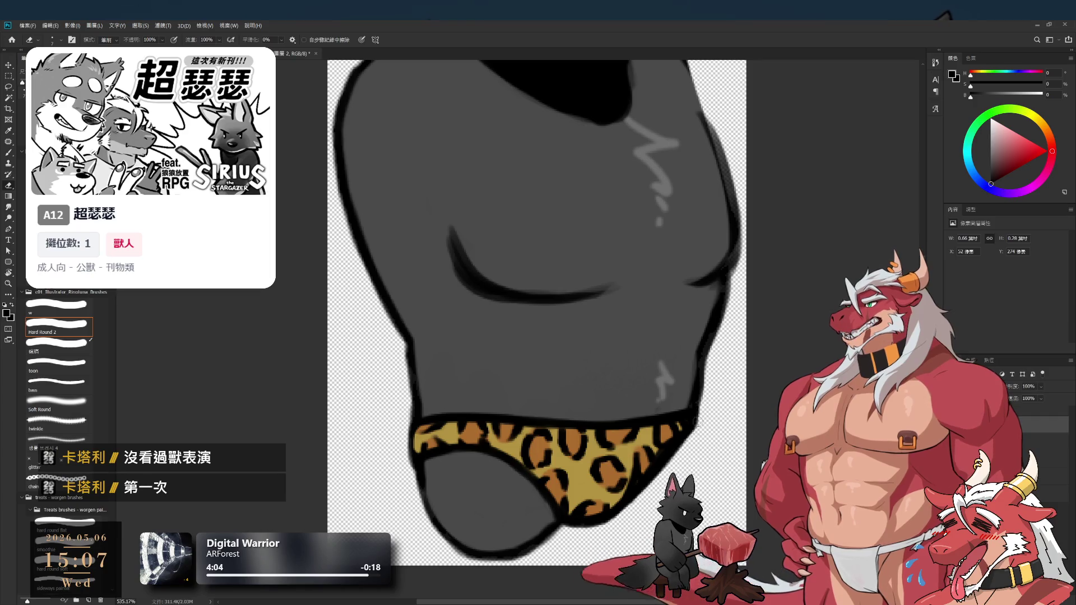
scroll(690, 404, "down", 5)
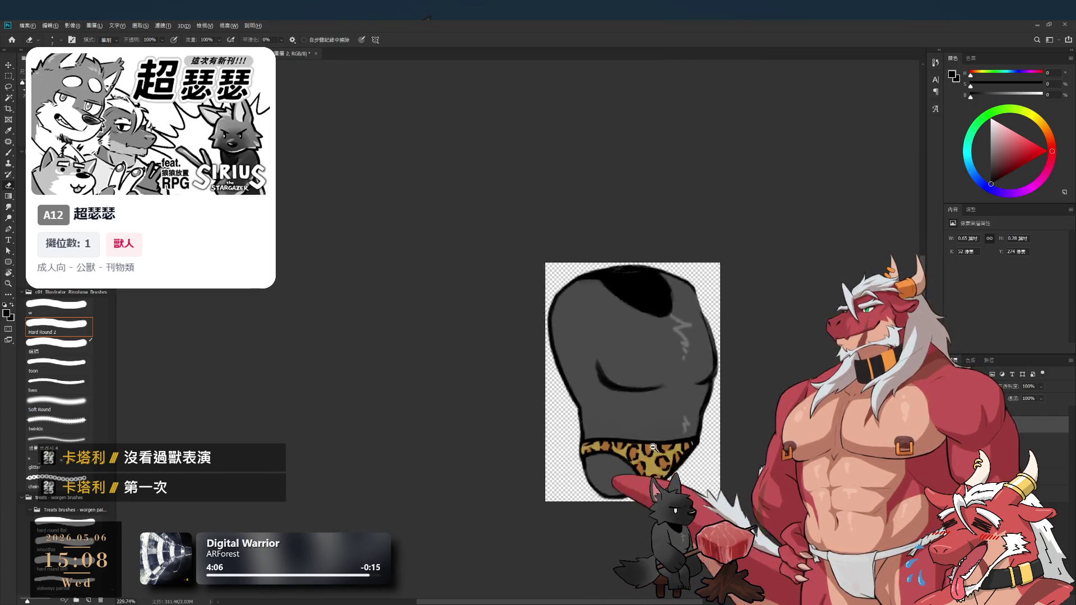
scroll(668, 462, "up", 6)
scroll(668, 462, "down", 2)
scroll(669, 461, "down", 1)
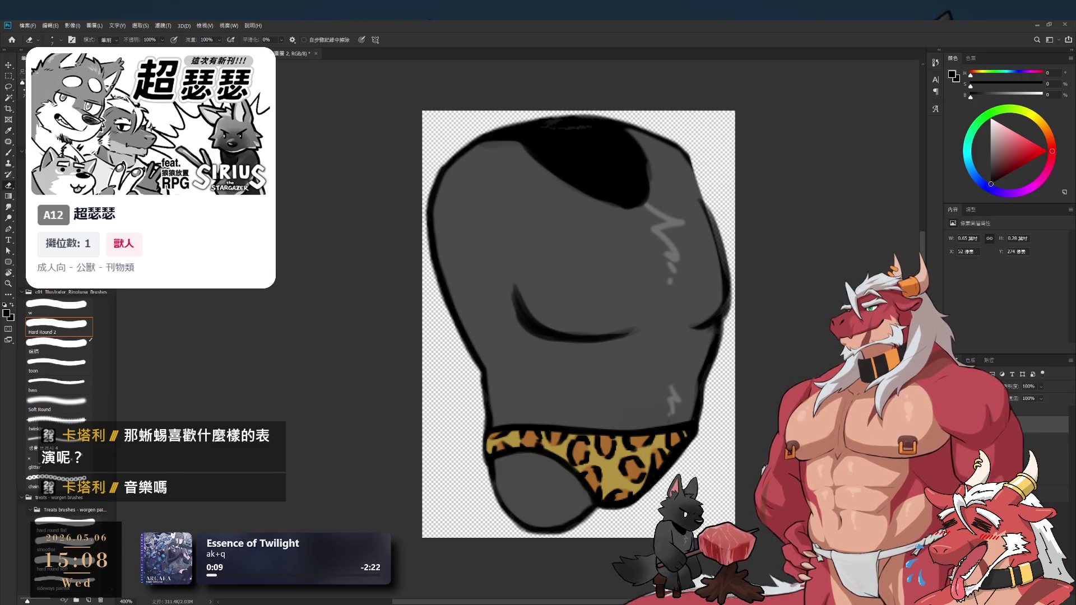
key("alt+bracketright")
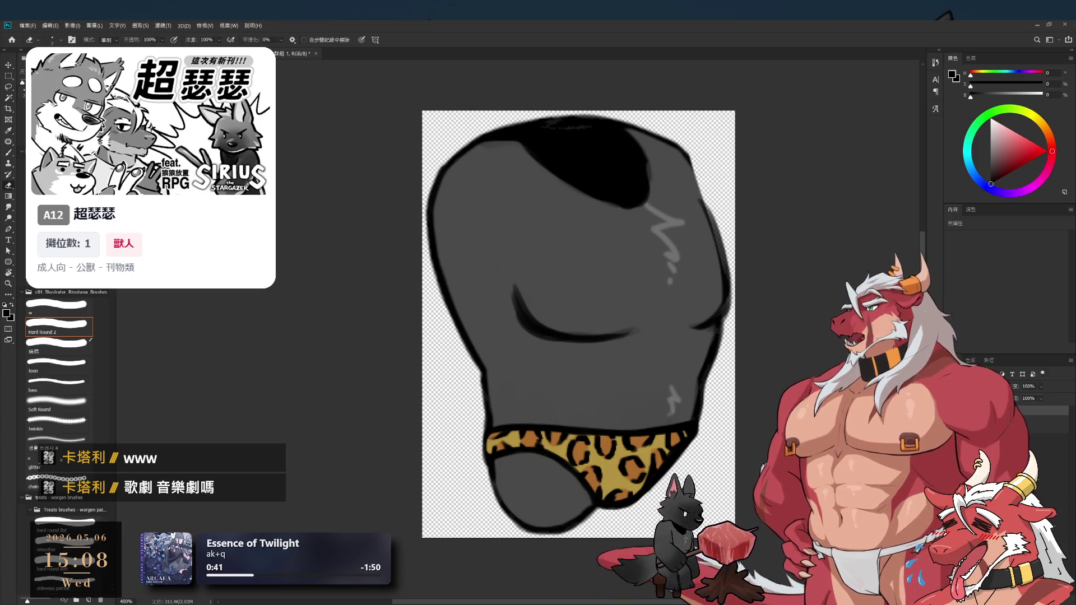
Select Layer 4 (圖層 4) and add a new empty layer above it
left_click_drag(679, 422, 709, 403)
scroll(776, 345, "down", 3)
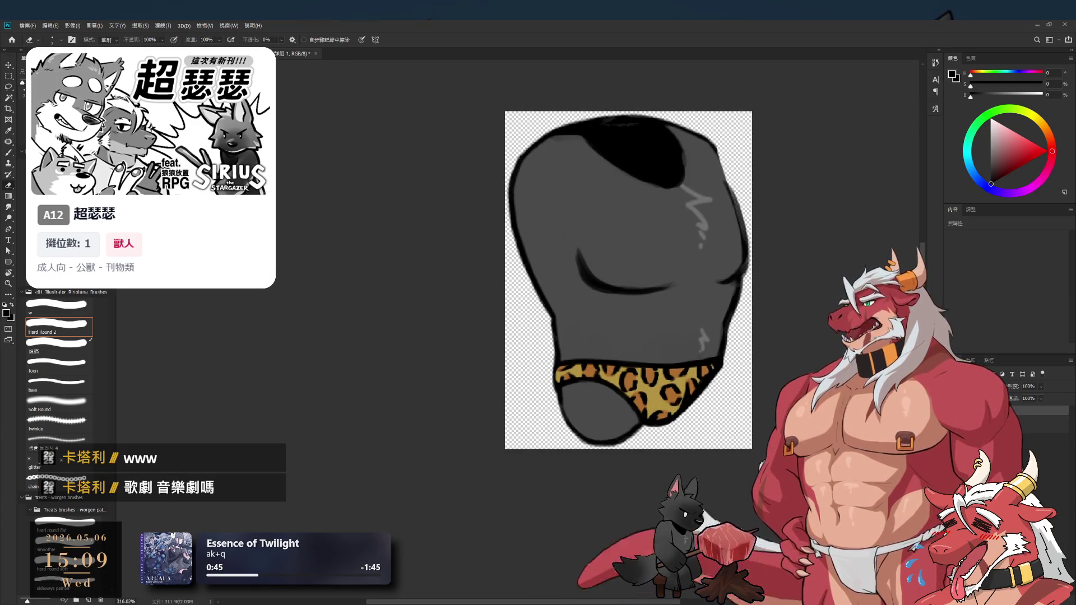
left_click(1046, 459)
key("ctrl+shift+alt+n")
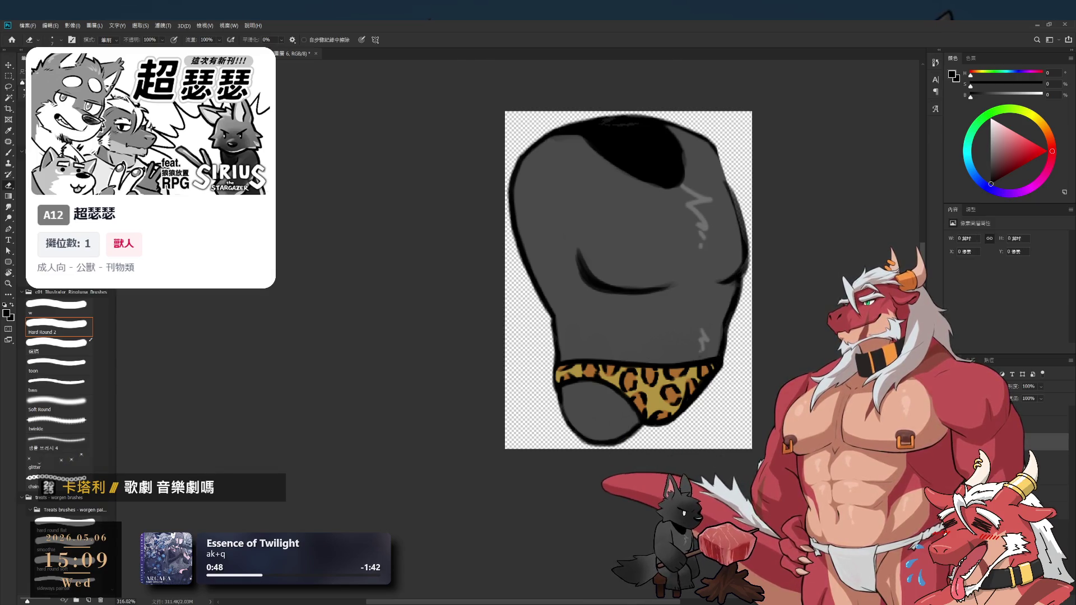
Choose a light peach paint colour and enlarge the brush to size 30
left_click(990, 141)
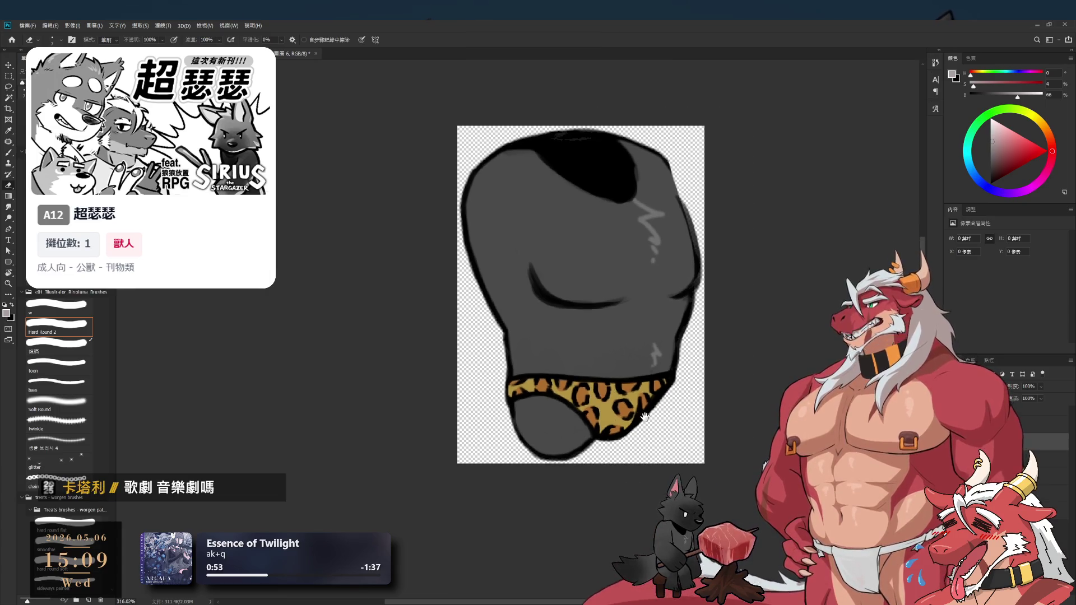
left_click_drag(606, 410, 558, 425)
key("b")
key("bracketright")
key("bracketright")
key("bracketright")
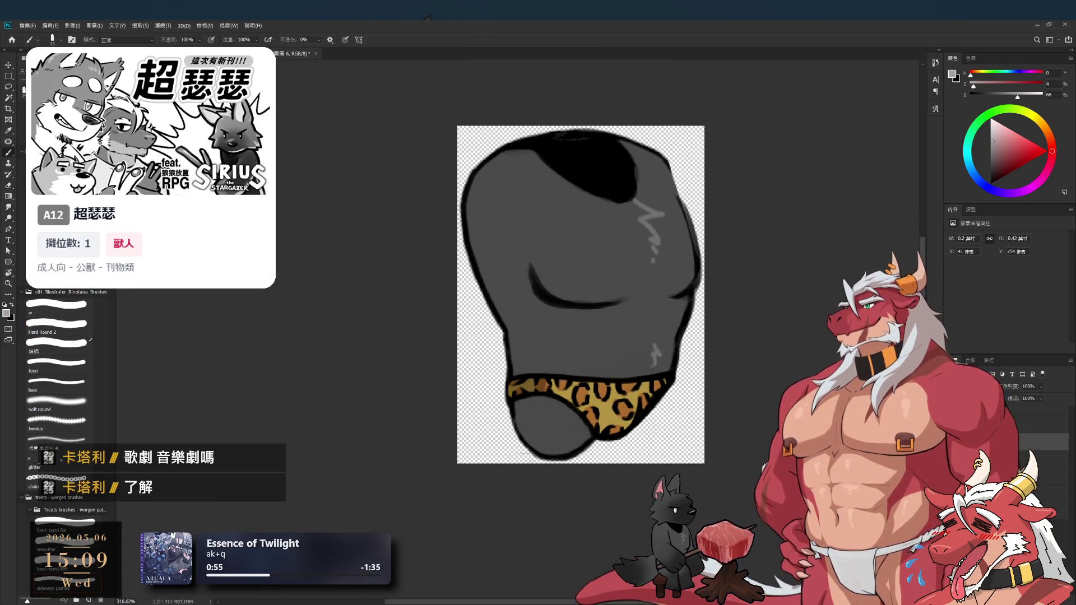
left_click(1003, 134)
left_click(1047, 130)
key("bracketright")
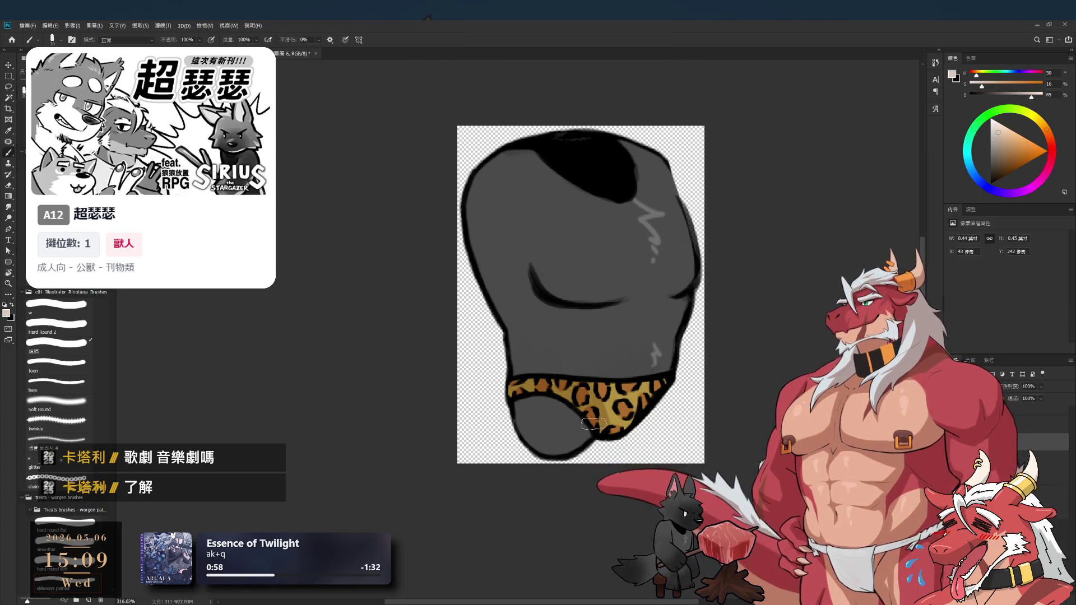
key("e")
key("bracketright")
key("bracketright")
key("bracketright")
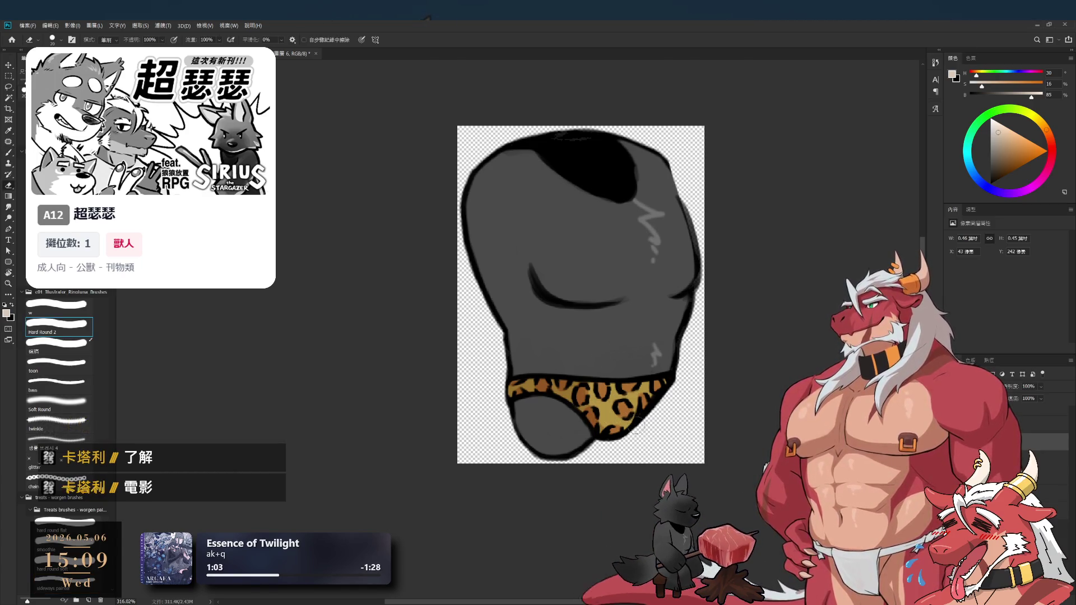
key("b")
Paint short light-peach touch-up strokes on the leopard briefs, then hide the grey body
left_click_drag(597, 422, 599, 418)
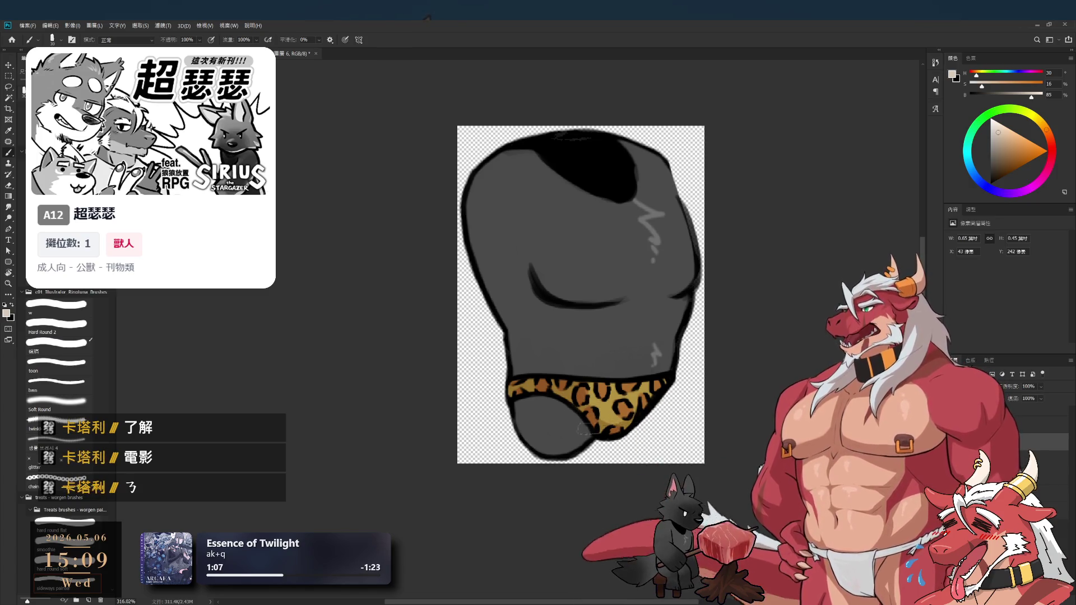
left_click_drag(589, 422, 616, 425)
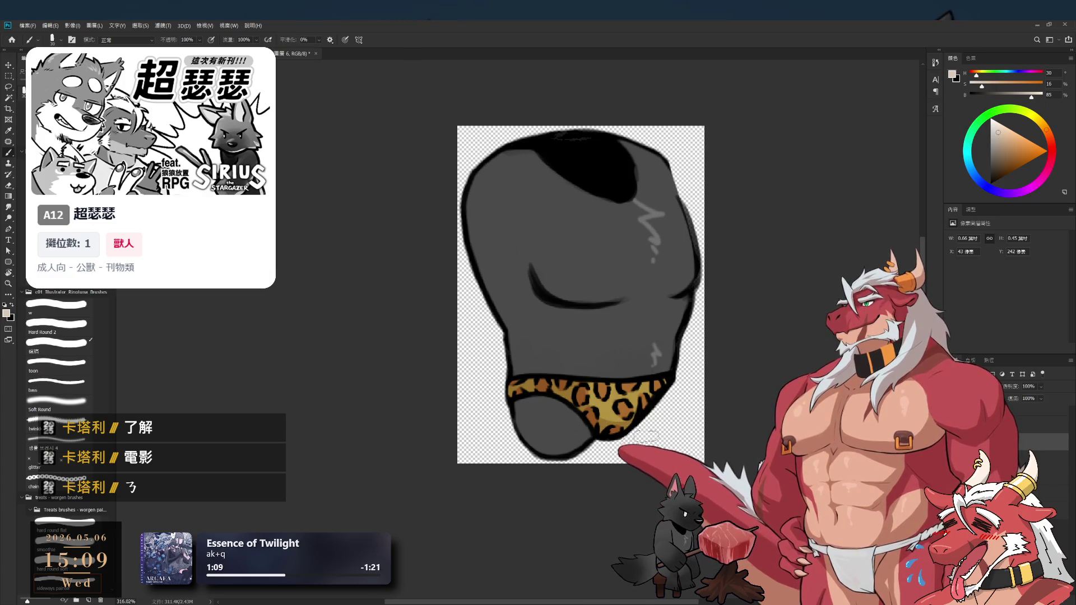
key("i")
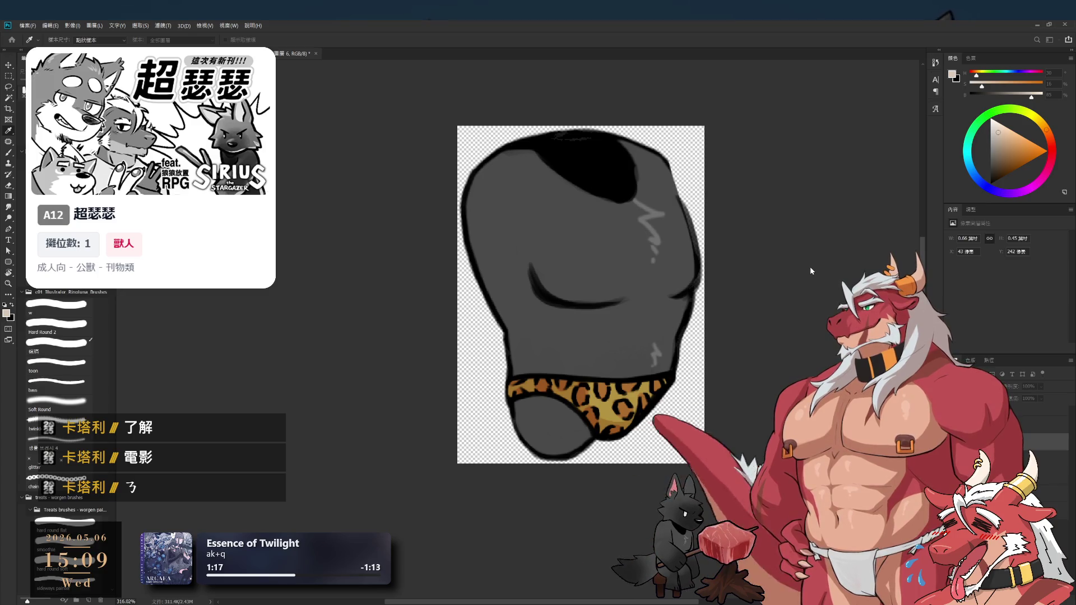
key("b")
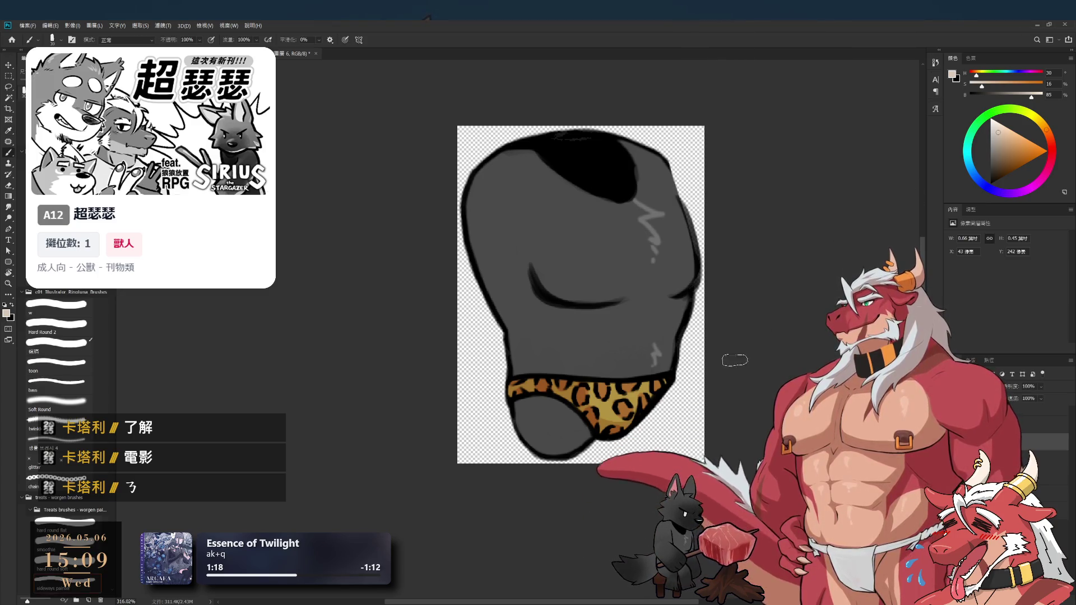
scroll(715, 358, "down", 2, "alt")
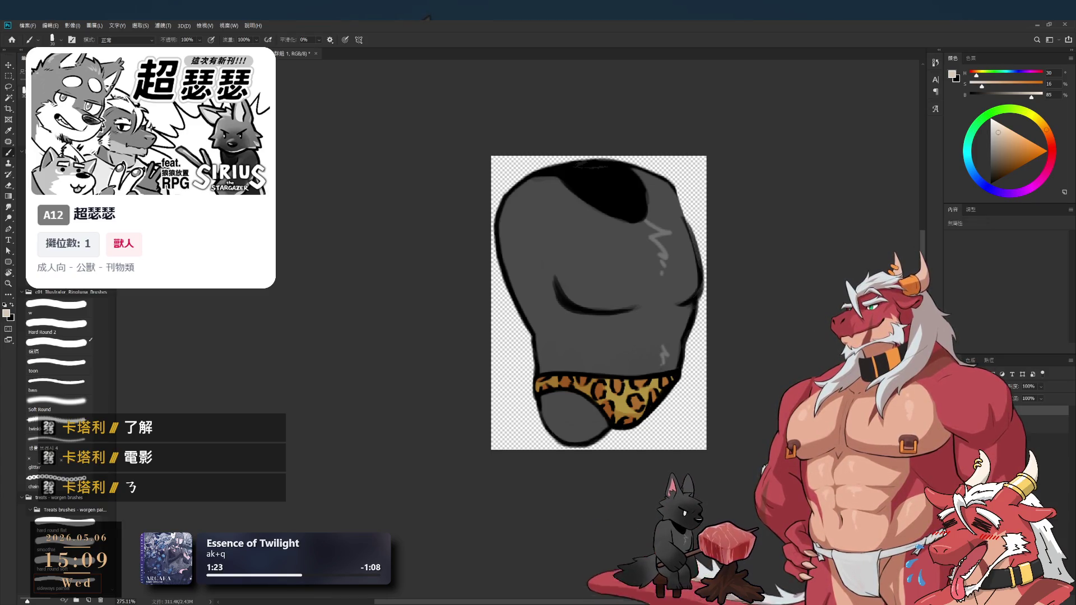
key("Delete")
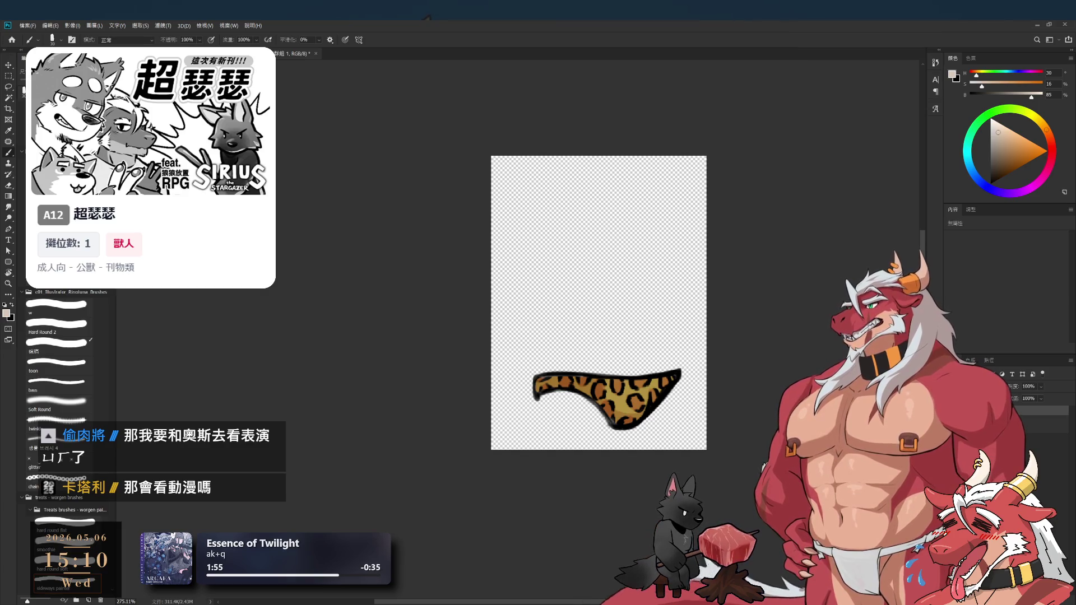
On the briefs layer, darken the briefs' left outline with a fine black brush
key("alt+bracketleft")
key("d")
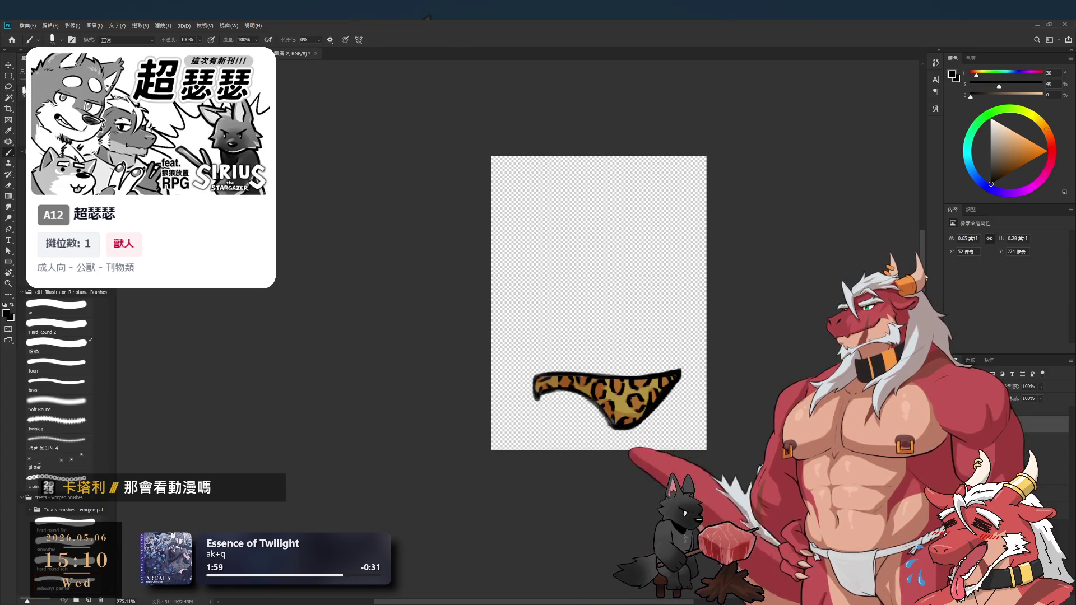
scroll(616, 392, "up", 5)
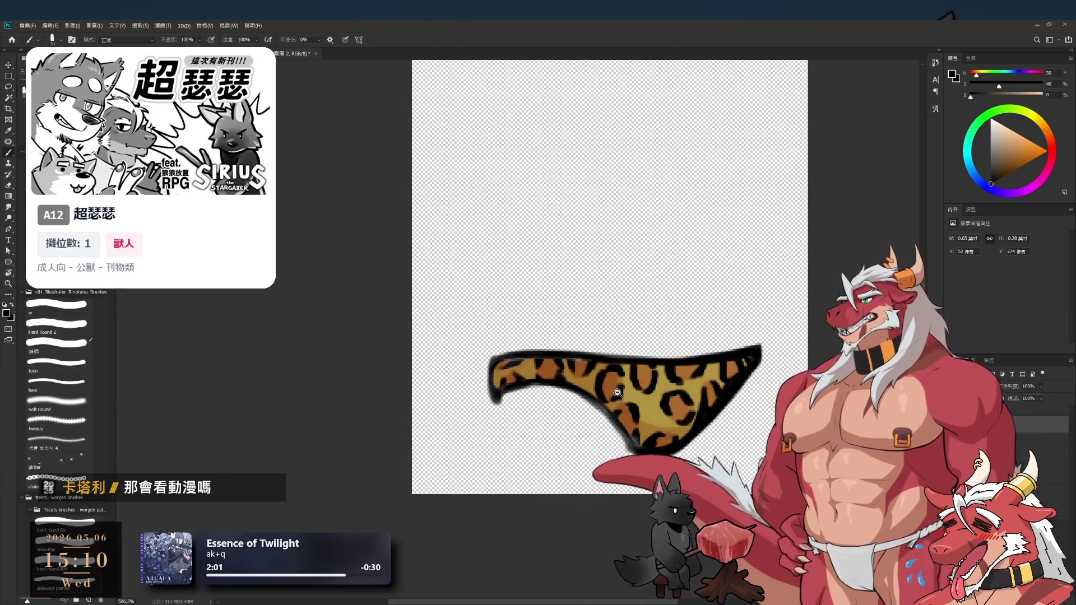
left_click_drag(768, 312, 668, 348)
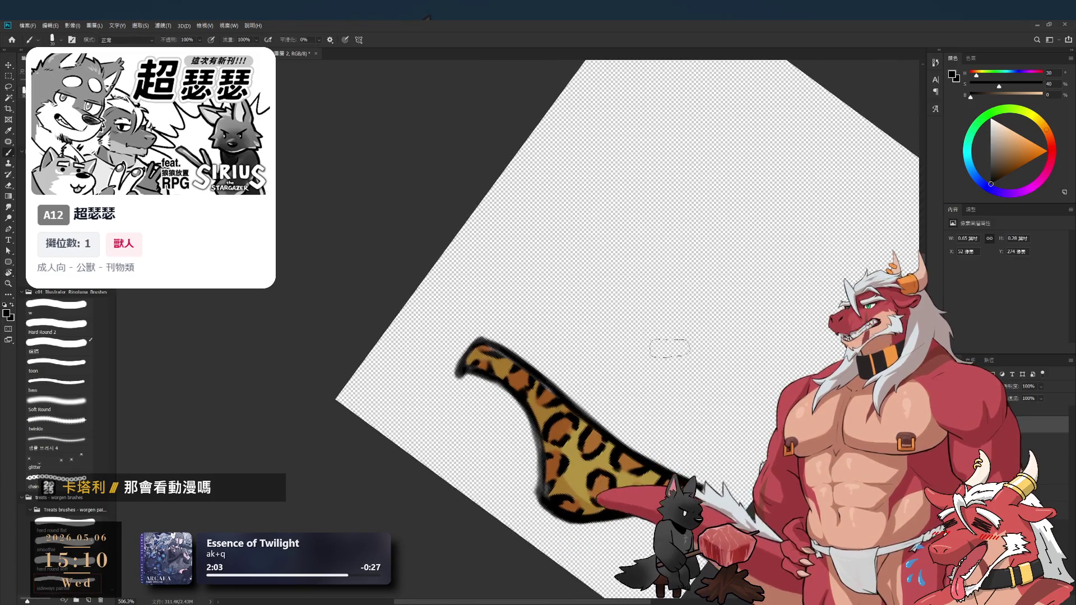
left_click(64, 308)
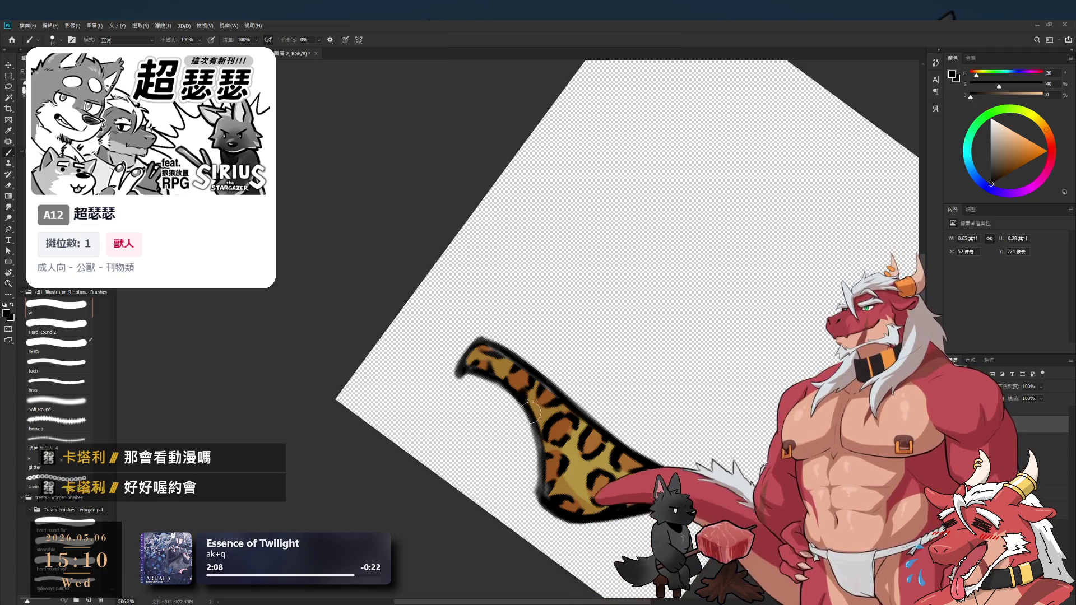
key("bracketleft")
key("bracketleft")
key("bracketleft")
key("bracketright")
key("bracketright")
key("bracketright")
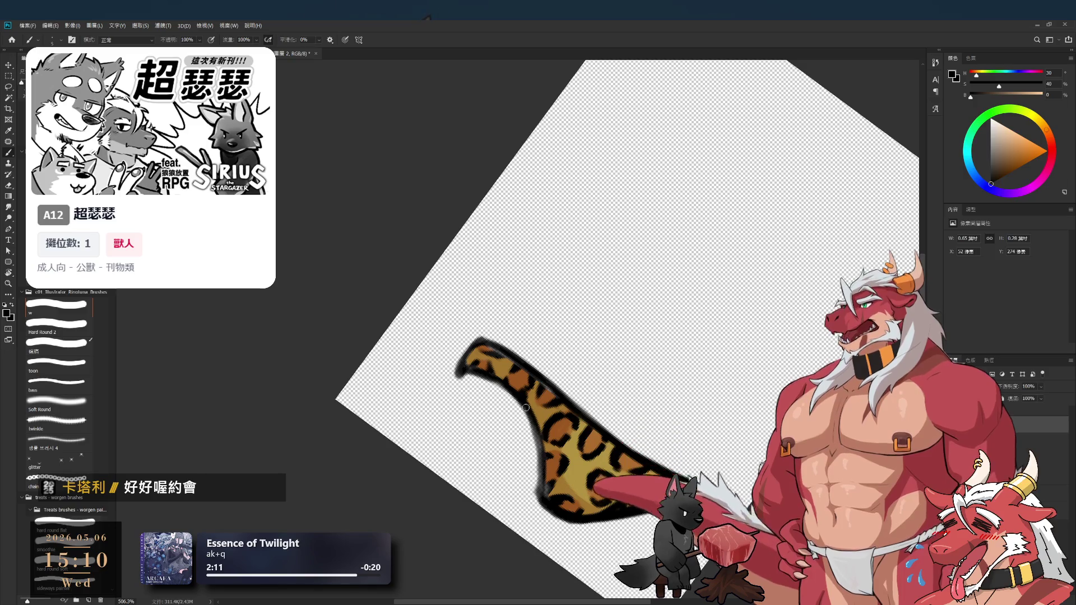
left_click_drag(544, 470, 542, 484)
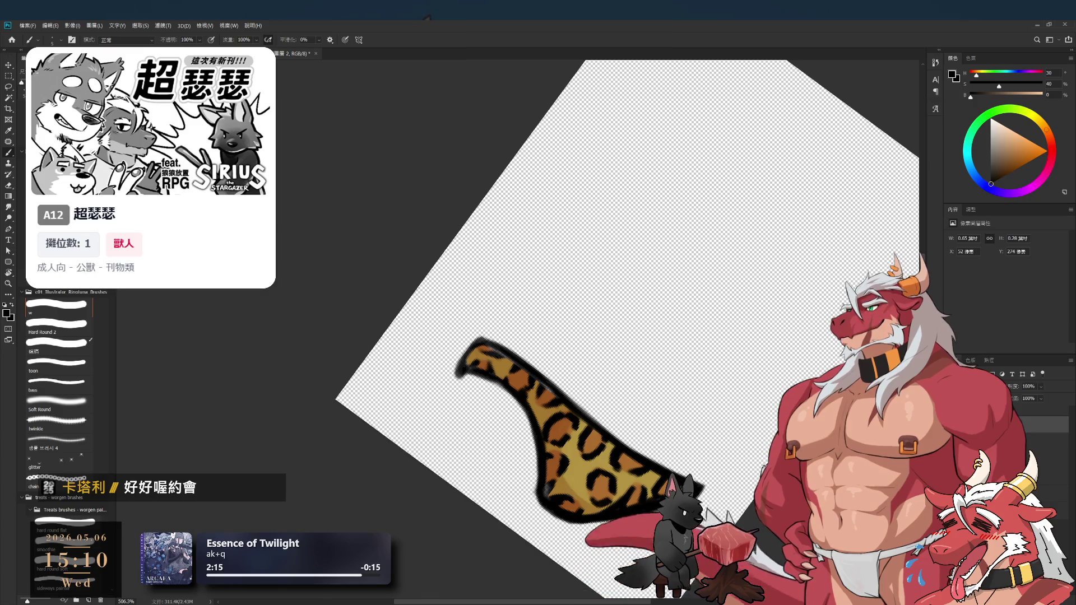
Hide the leopard pattern, sample the tan base colour, then show the pattern again
key("Delete")
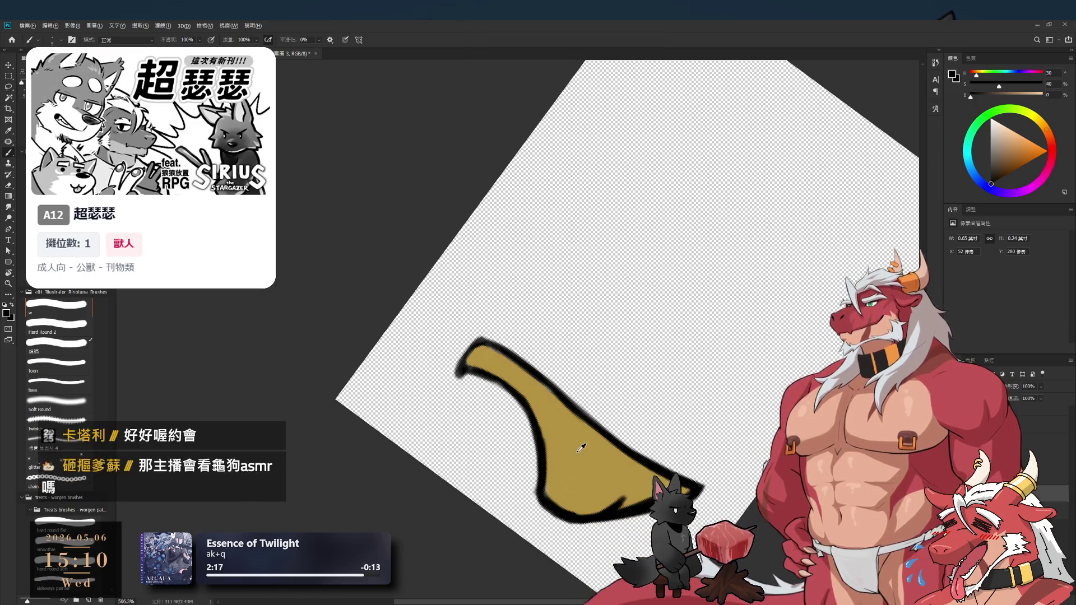
left_click(581, 448)
left_click(586, 469)
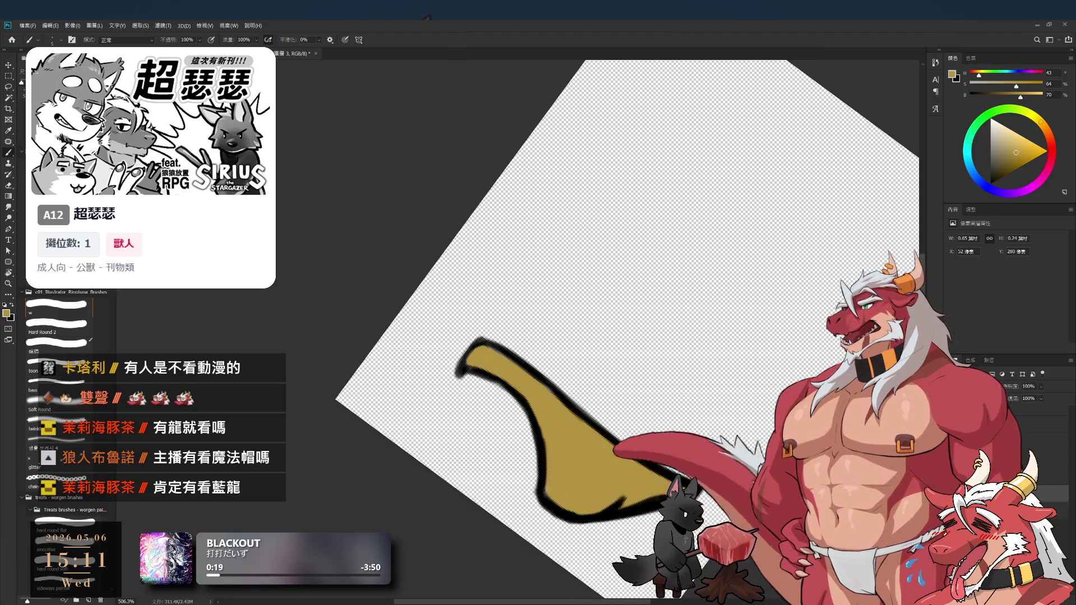
key("ctrl+alt+g")
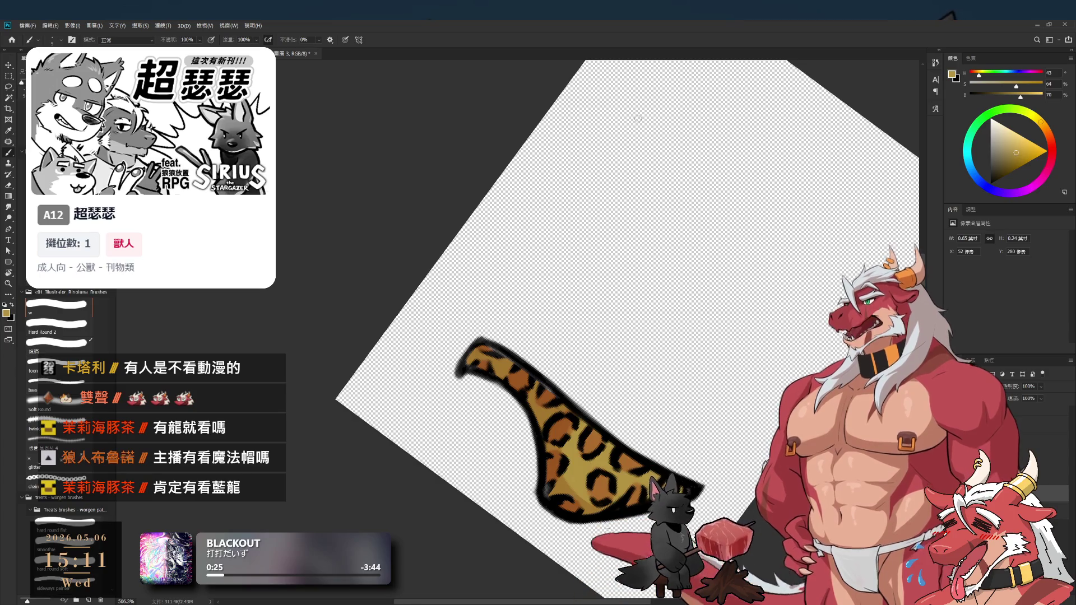
Tilt the canvas view about 34°, turn it back upright, and recentre on the underwear
key("r")
left_click_drag(649, 166, 597, 259)
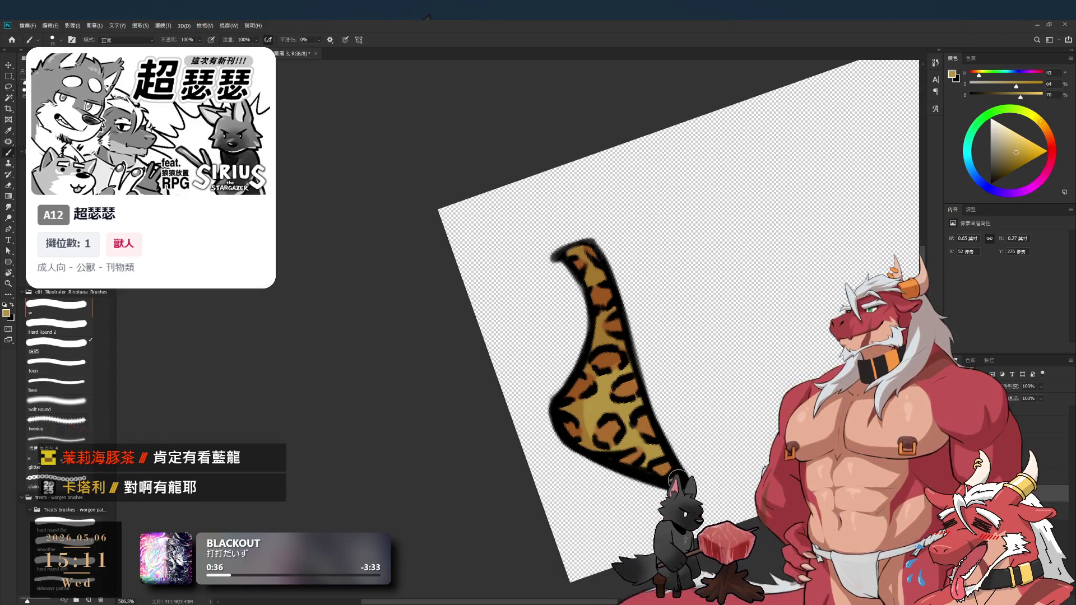
key("r")
mouse_move(646, 458)
left_mouse_down()
mouse_move(752, 264)
mouse_move(638, 210)
left_mouse_up()
key("b")
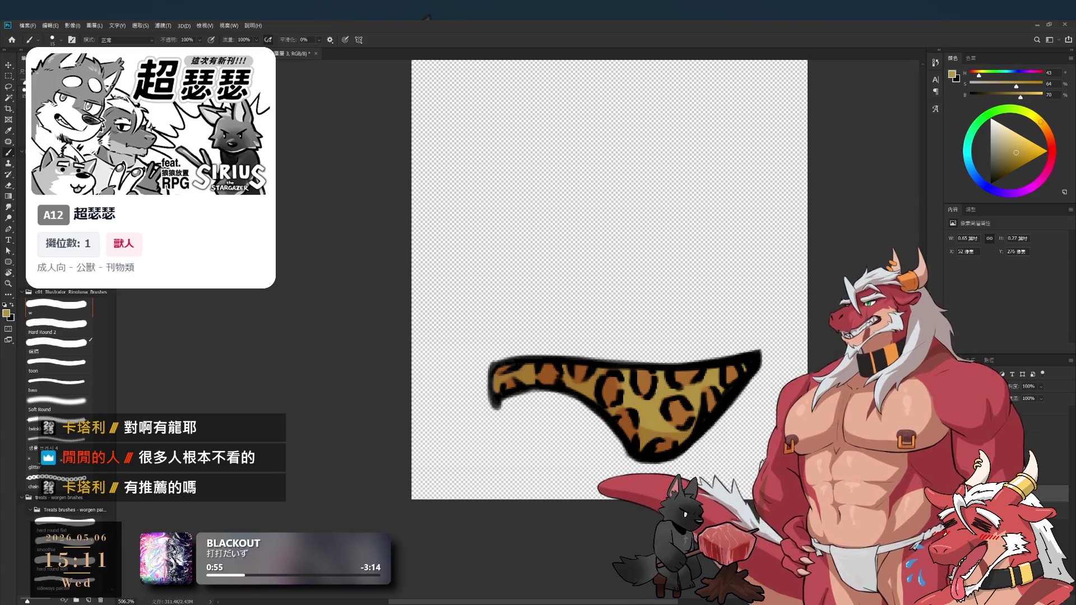
left_click_drag(759, 337, 722, 385)
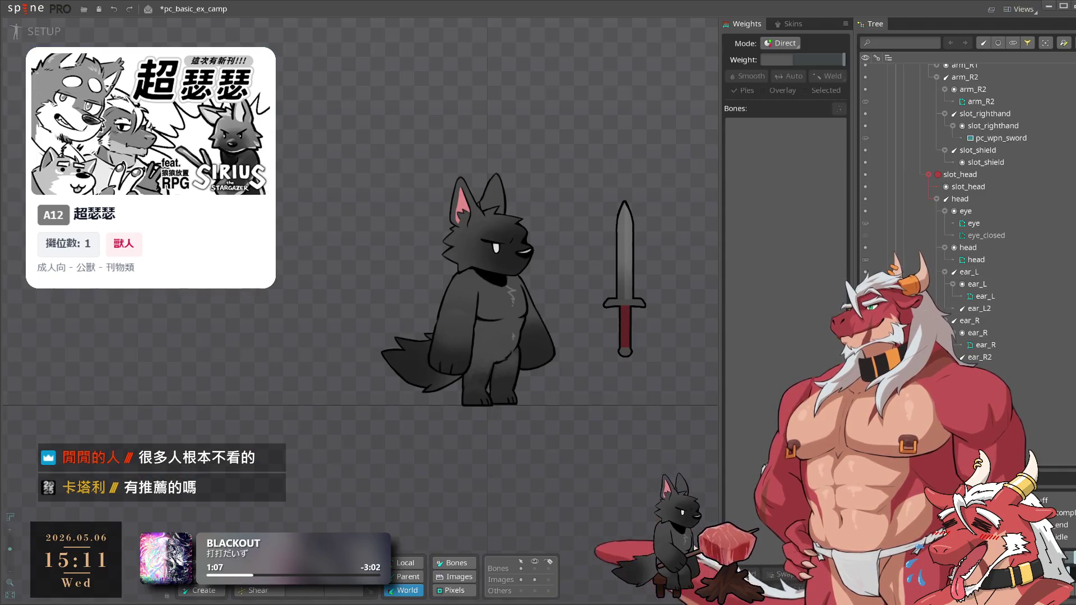
left_click_drag(545, 297, 513, 290)
scroll(1027, 398, "down", 10)
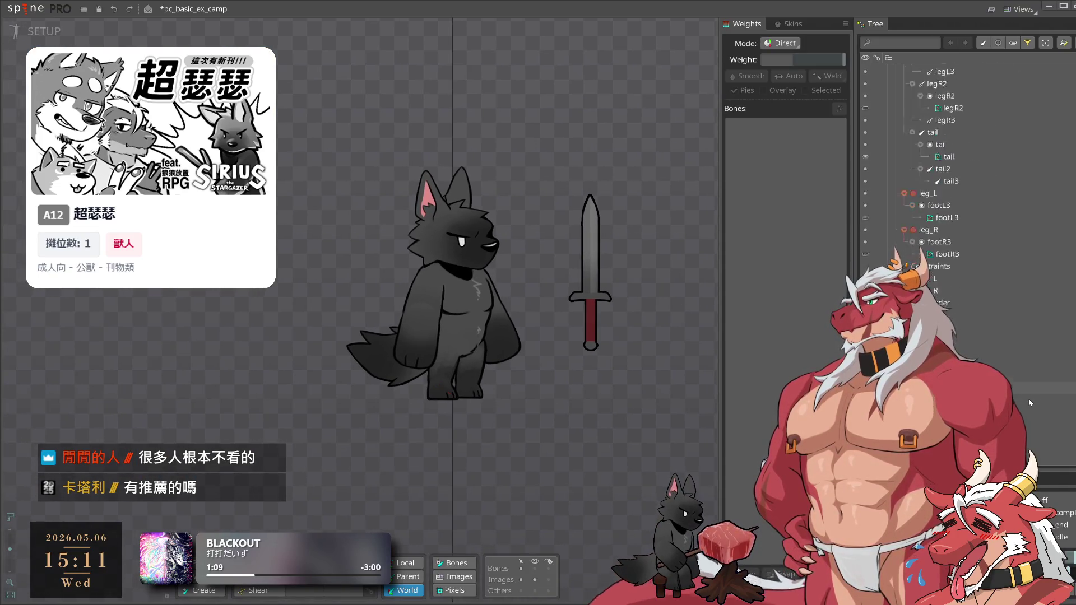
scroll(1029, 401, "down", 3)
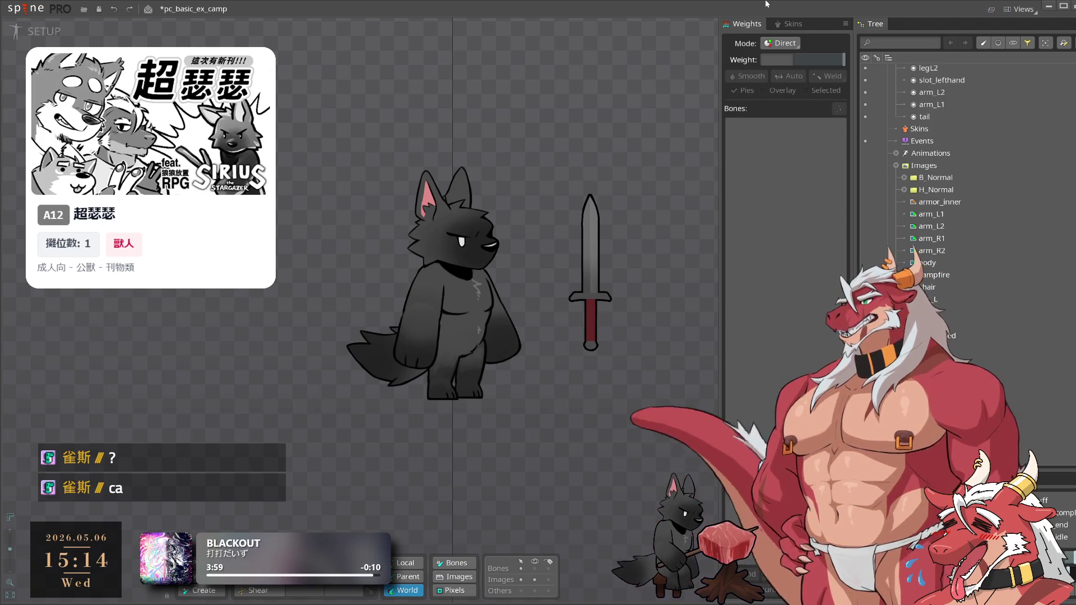
left_click_drag(586, 343, 601, 358)
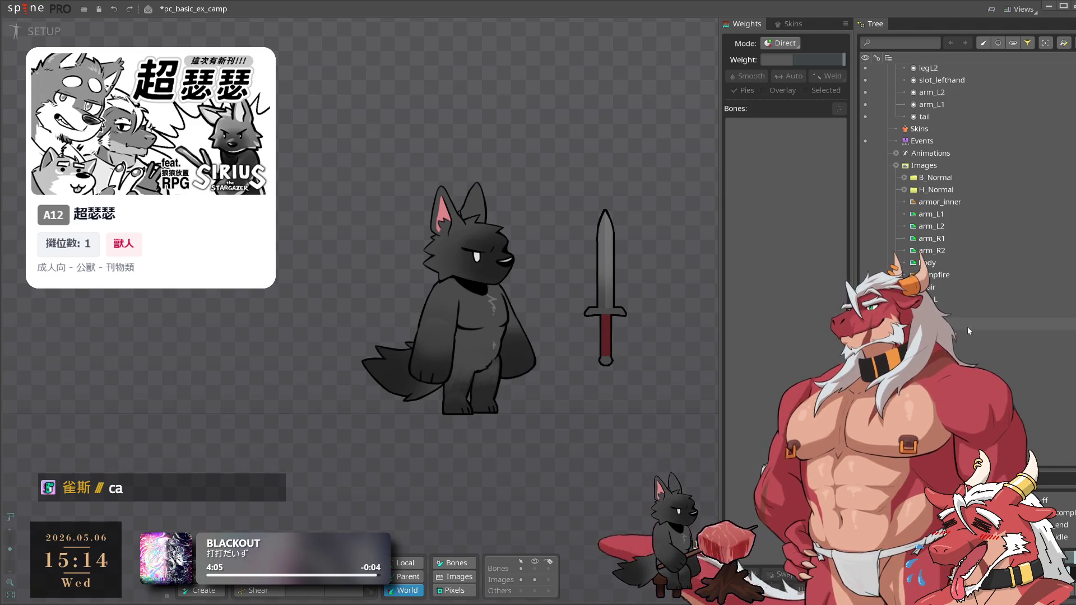
scroll(963, 348, "down", 3)
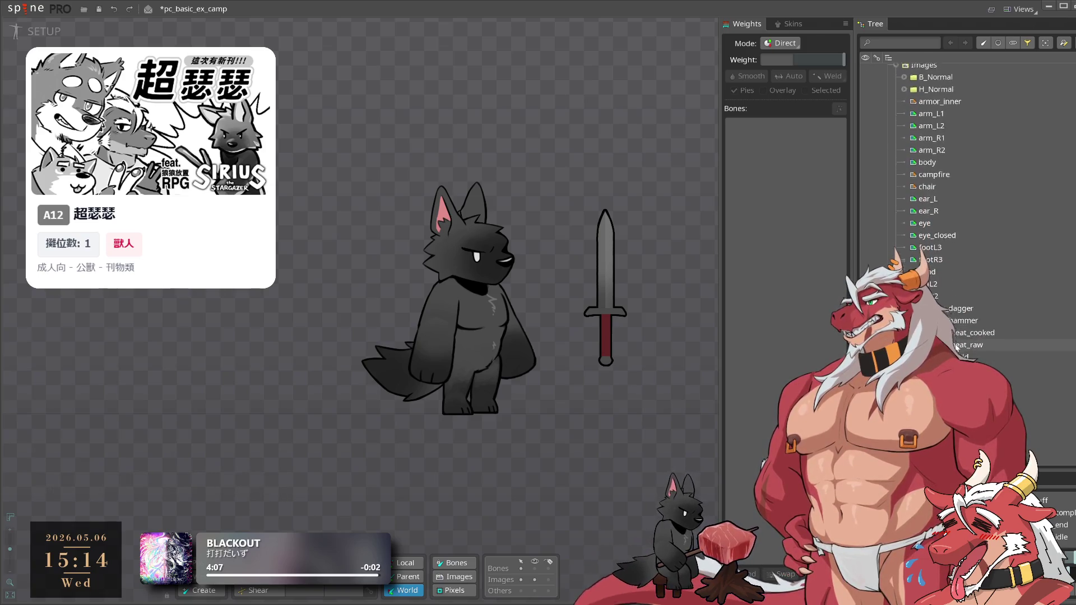
scroll(967, 326, "up", 5)
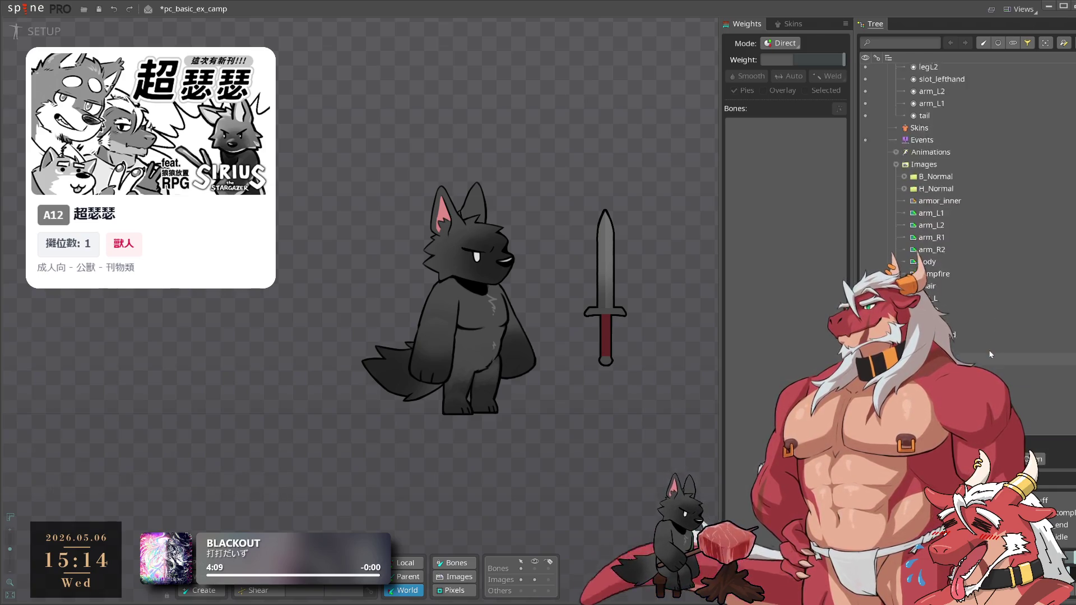
left_click(960, 276)
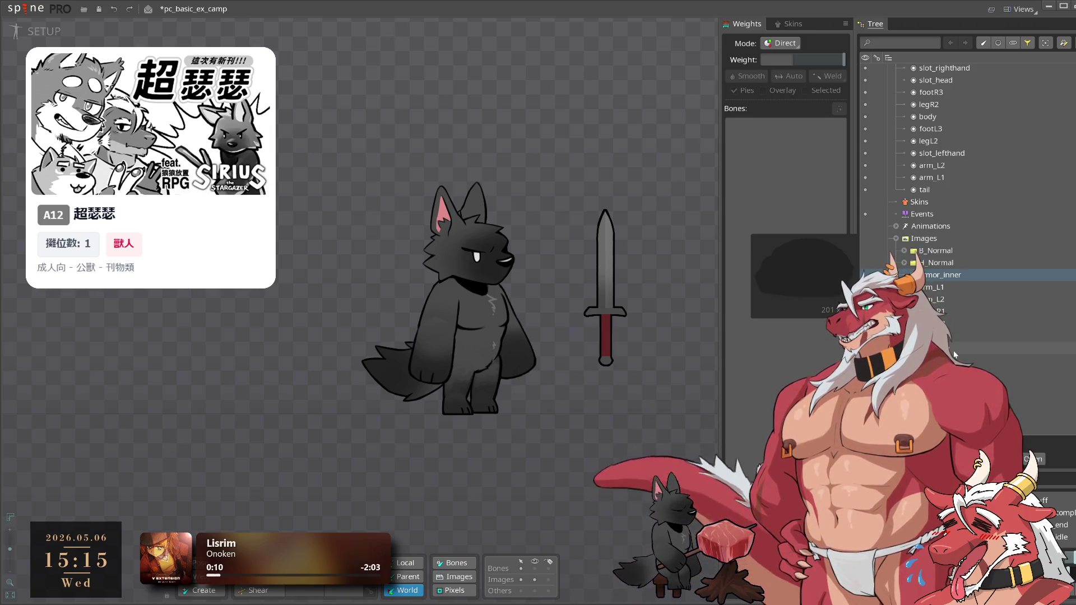
scroll(959, 356, "down", 4)
scroll(940, 160, "up", 2)
left_click(940, 159)
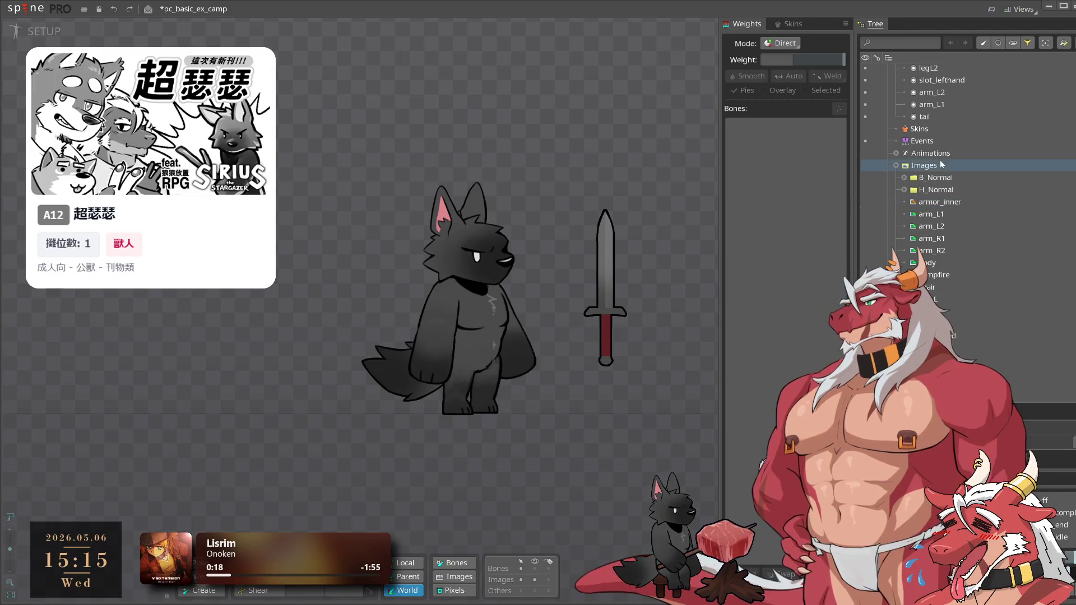
scroll(983, 342, "down", 2)
scroll(978, 309, "down", 1)
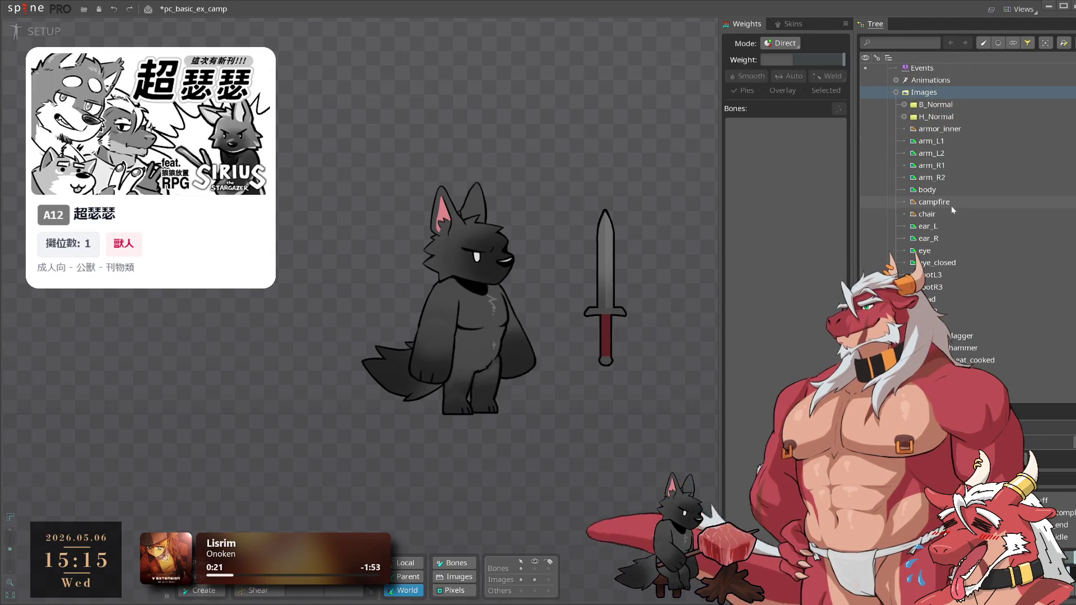
scroll(957, 333, "down", 1)
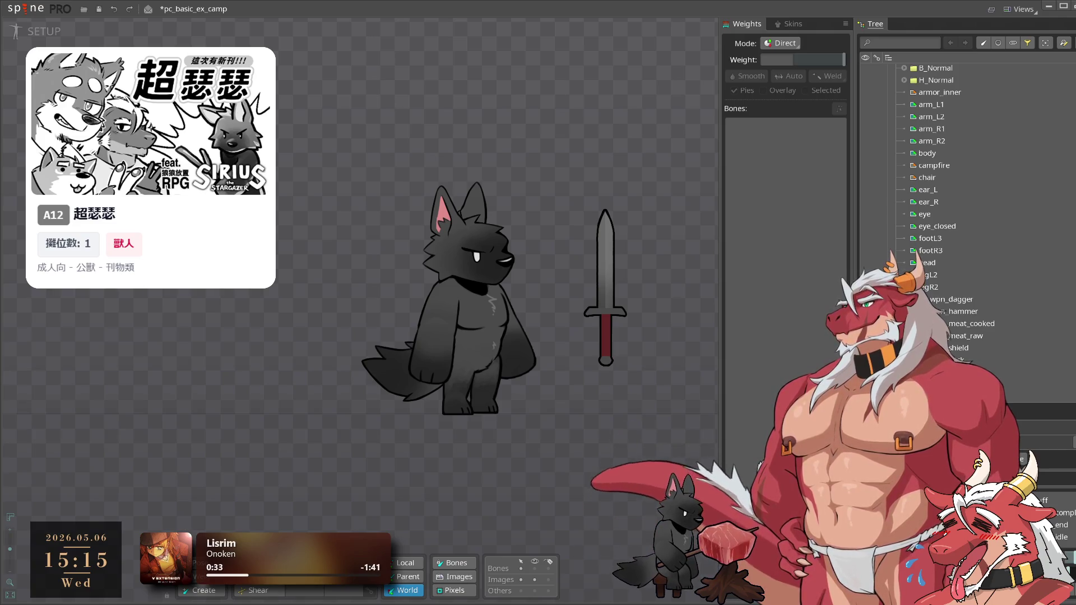
left_click(972, 324)
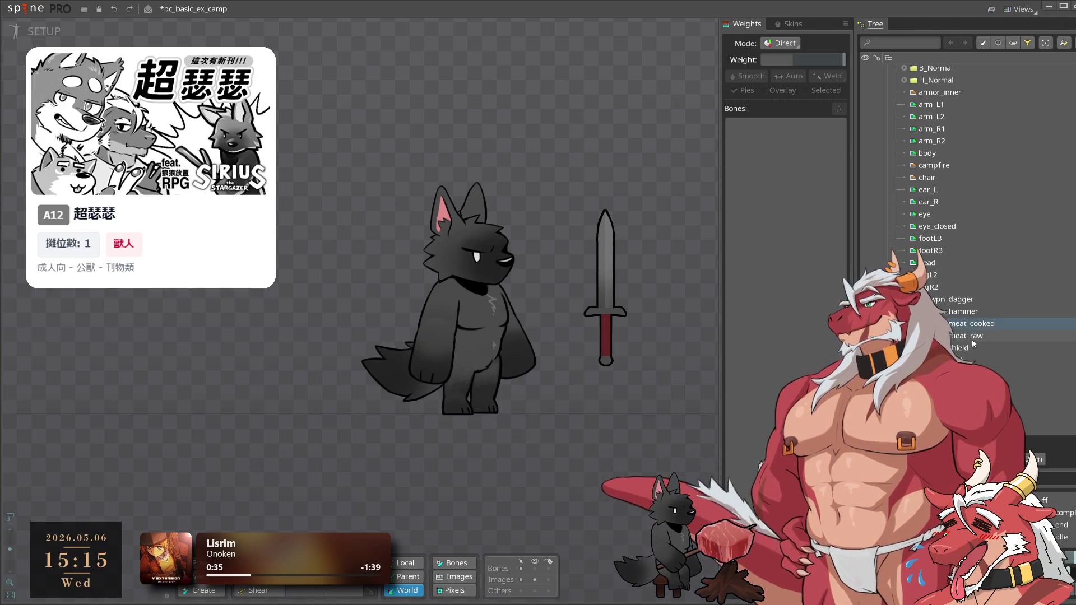
scroll(973, 339, "down", 3)
left_click(973, 360)
Position the underwear over the wolf's hips, select it and enter mesh editing with Ctrl+M
left_click_drag(474, 343, 470, 324)
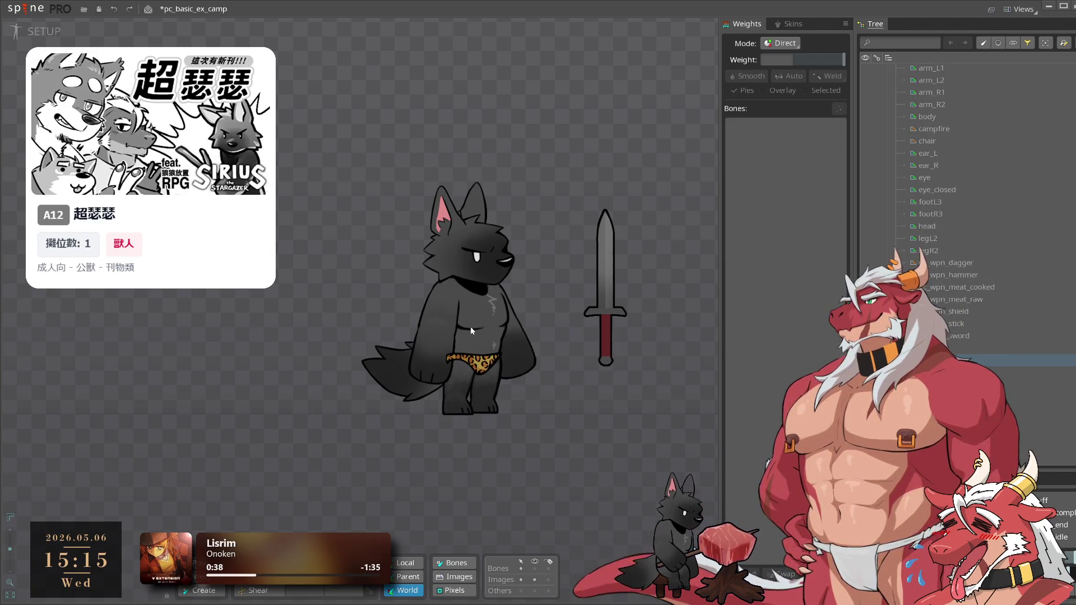
left_click(472, 324)
scroll(529, 431, "up", 4)
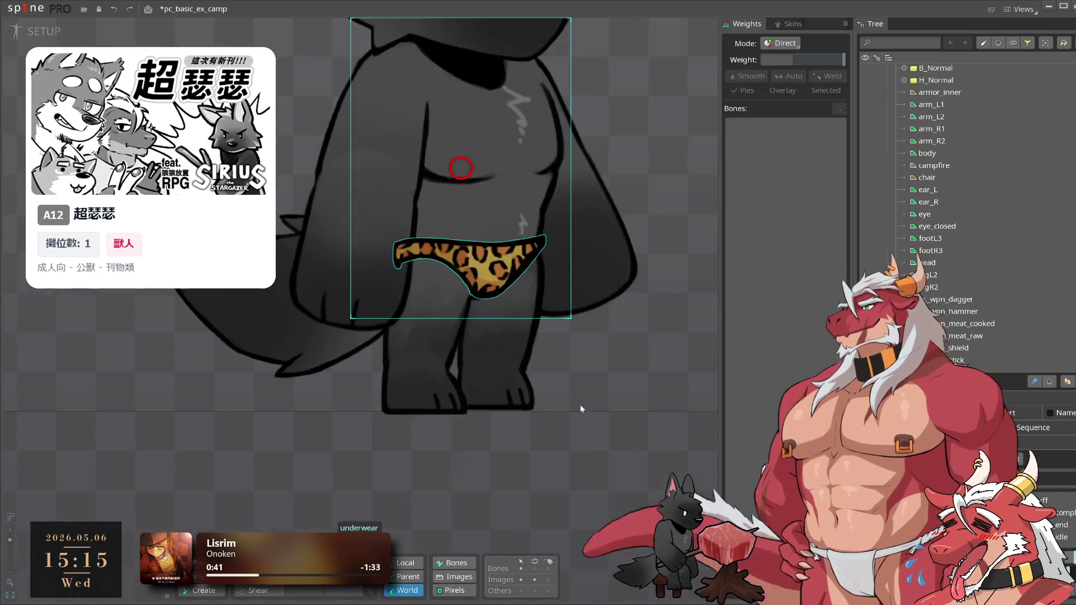
left_click_drag(567, 411, 645, 472)
key("ctrl+m")
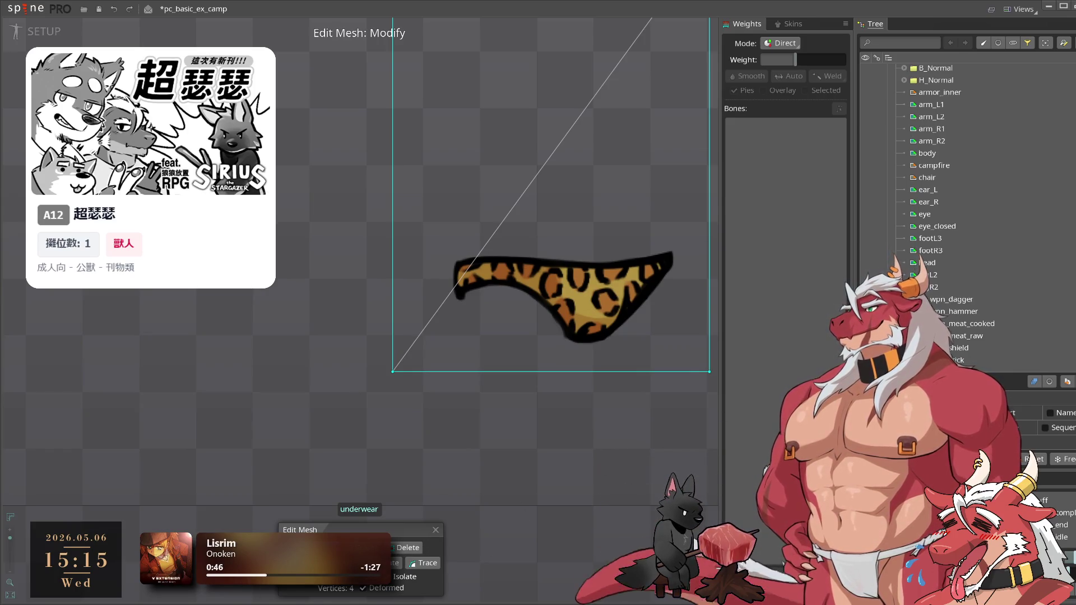
Trace an outline mesh around the underwear and add four vertices along its edges
left_click(424, 563)
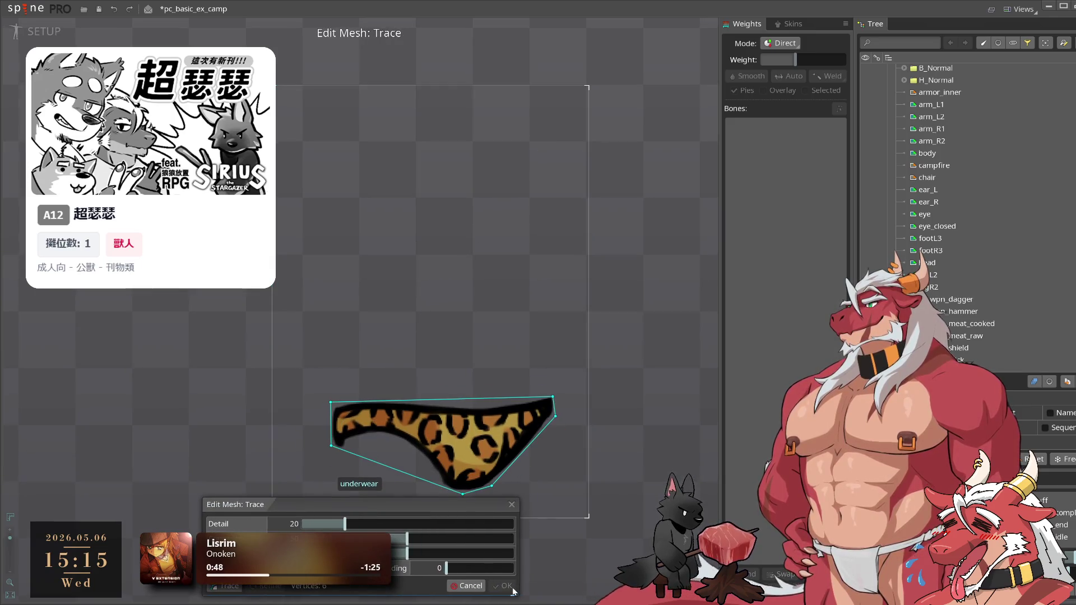
left_click(507, 587)
key("c")
left_click(391, 324)
left_click(496, 308)
left_click(577, 396)
key("d")
key("m")
key("c")
left_click(527, 264)
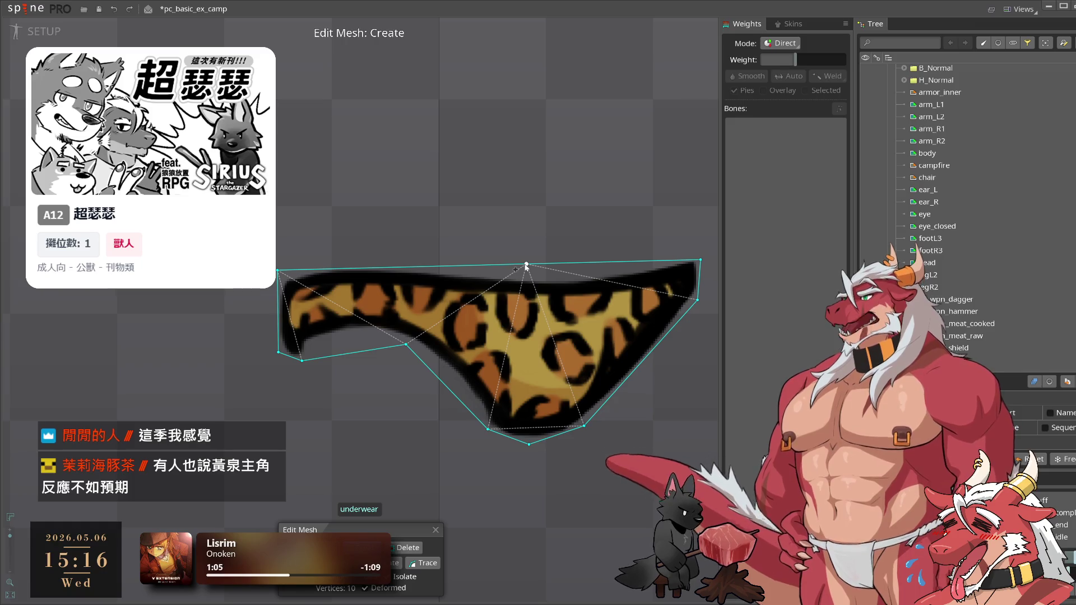
Add bottom-edge and interior vertices and drag mesh vertices to fit the wolf's hips
left_click_drag(339, 359, 537, 379)
left_click(536, 379)
key("m")
left_click_drag(601, 366, 648, 409)
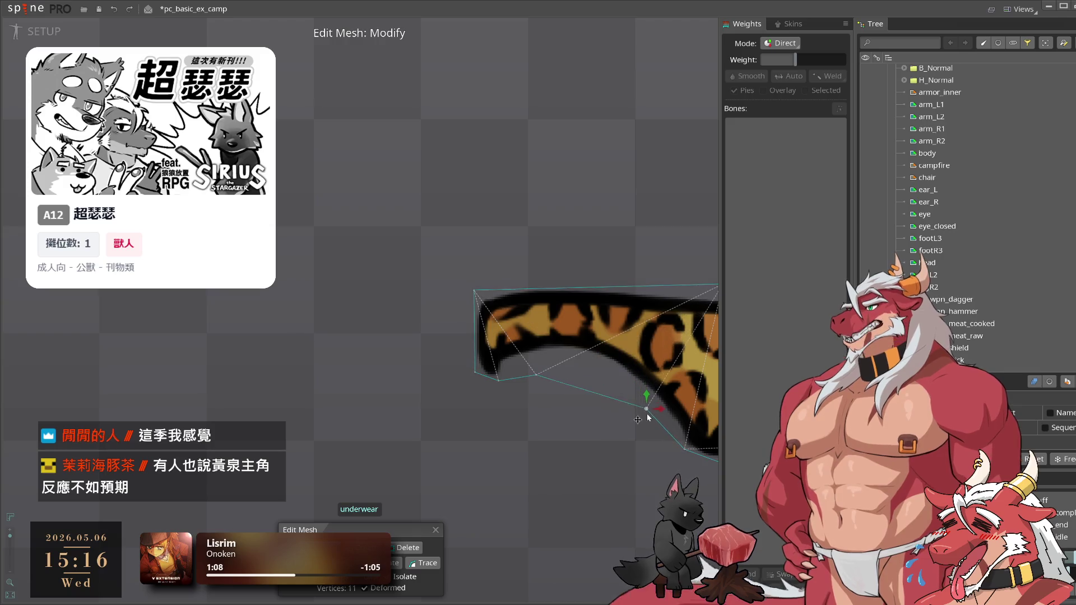
left_click_drag(537, 375, 548, 356)
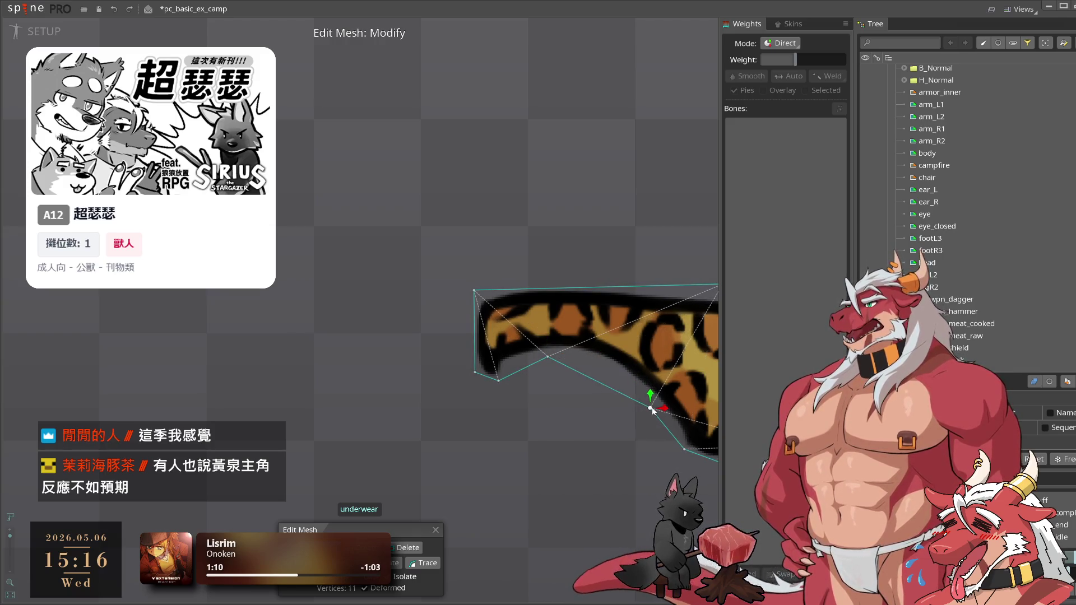
left_click_drag(648, 396, 500, 402)
key("c")
left_click(548, 315)
key("m")
mouse_move(612, 316)
left_mouse_down()
mouse_move(526, 328)
mouse_move(538, 323)
left_mouse_up()
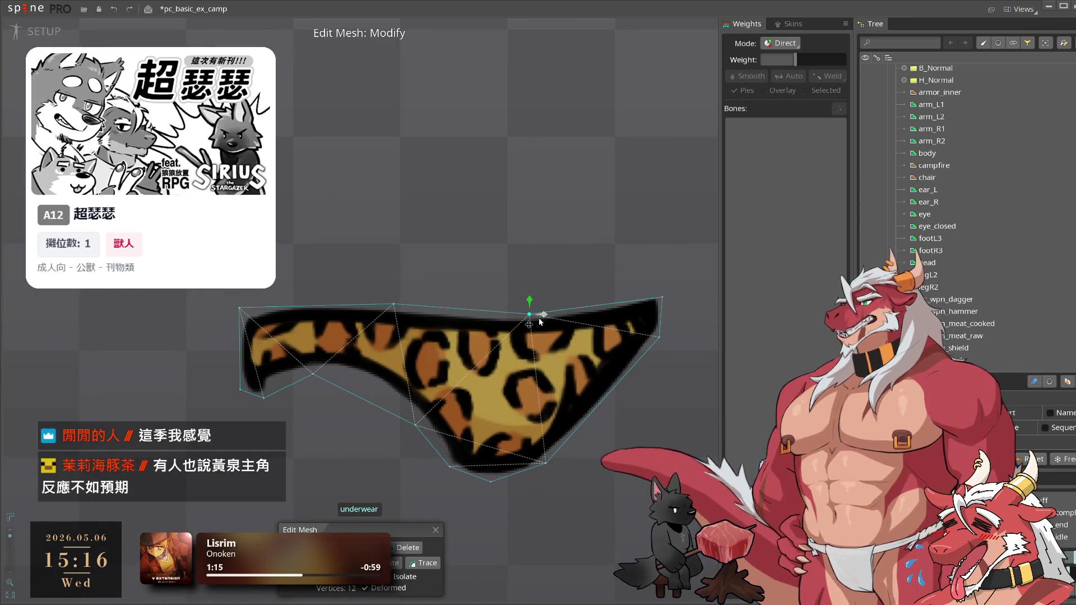
left_click_drag(662, 298, 662, 295)
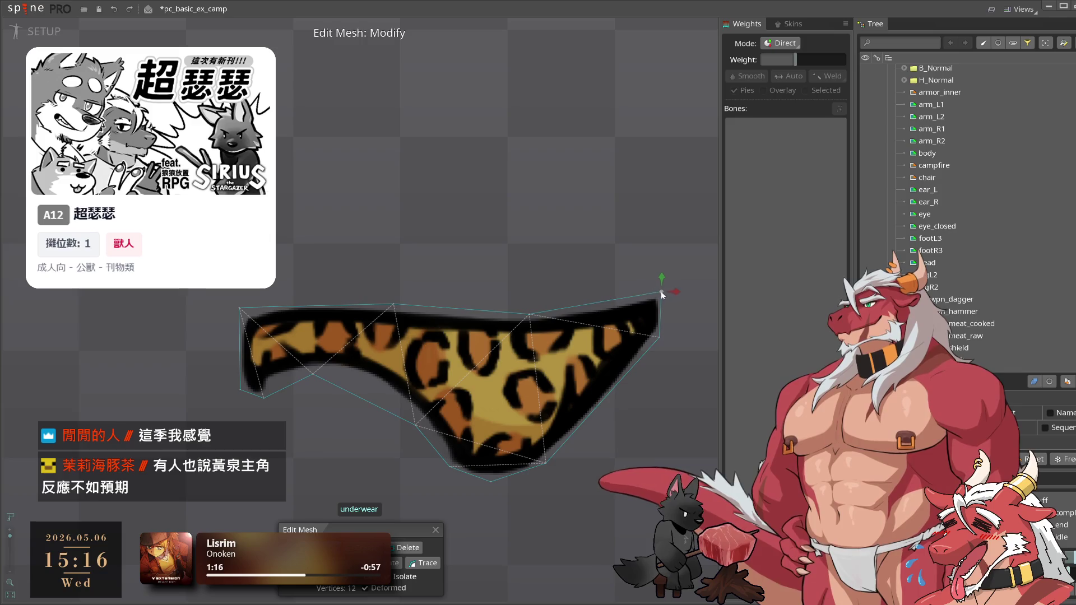
Close mesh editing and reselect the underwear attachment on the wolf
scroll(467, 339, "down", 3)
scroll(409, 391, "up", 4)
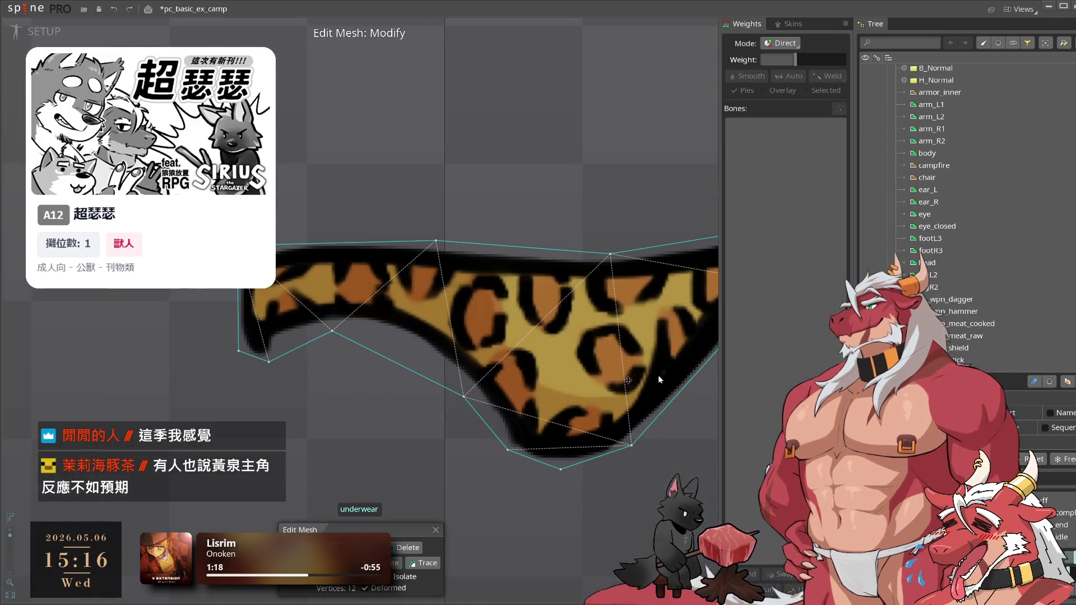
key("Escape")
scroll(521, 374, "down", 8)
scroll(471, 329, "down", 2)
left_click(519, 359)
left_click(518, 358)
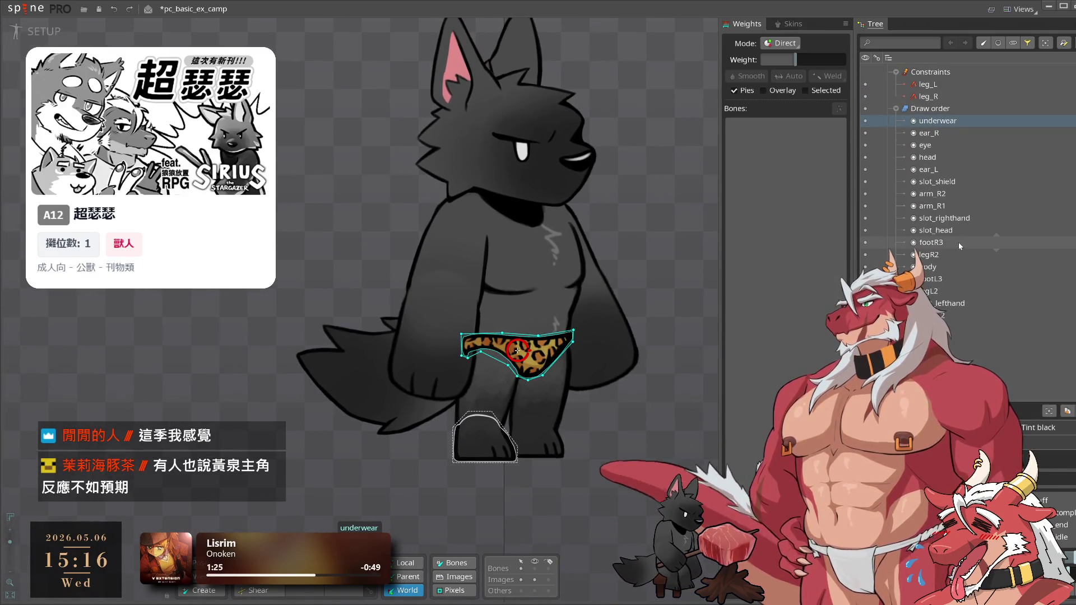
Move the underwear below legR2 in draw order and open the legR2 mesh for editing
left_click_drag(935, 121, 964, 261)
left_click(671, 166)
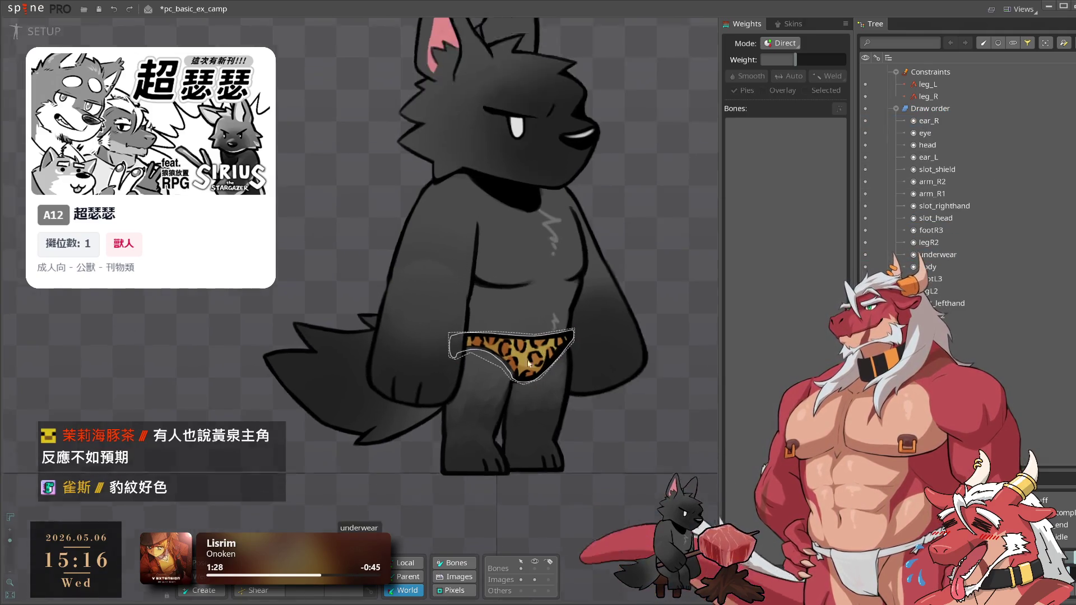
scroll(545, 359, "up", 2)
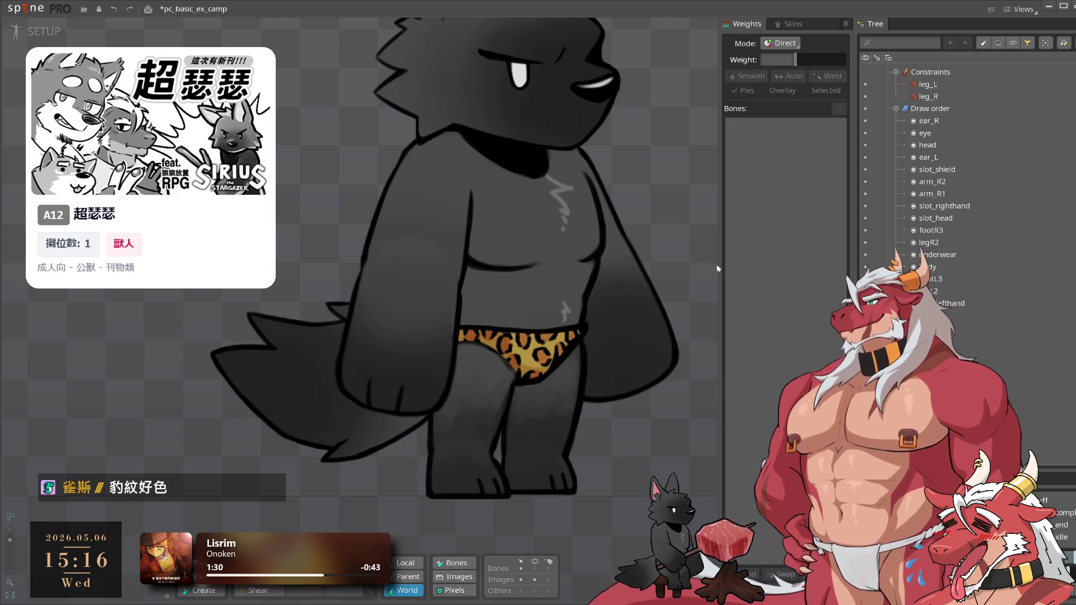
left_click(483, 379)
left_click(676, 402)
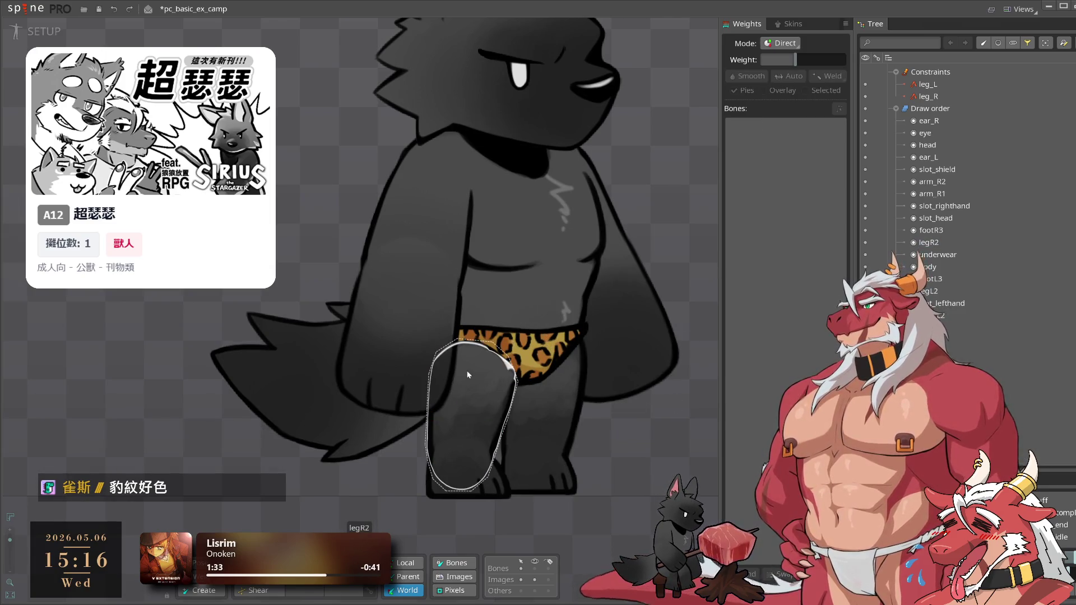
left_click(465, 415)
left_click(632, 429)
scroll(553, 399, "up", 2)
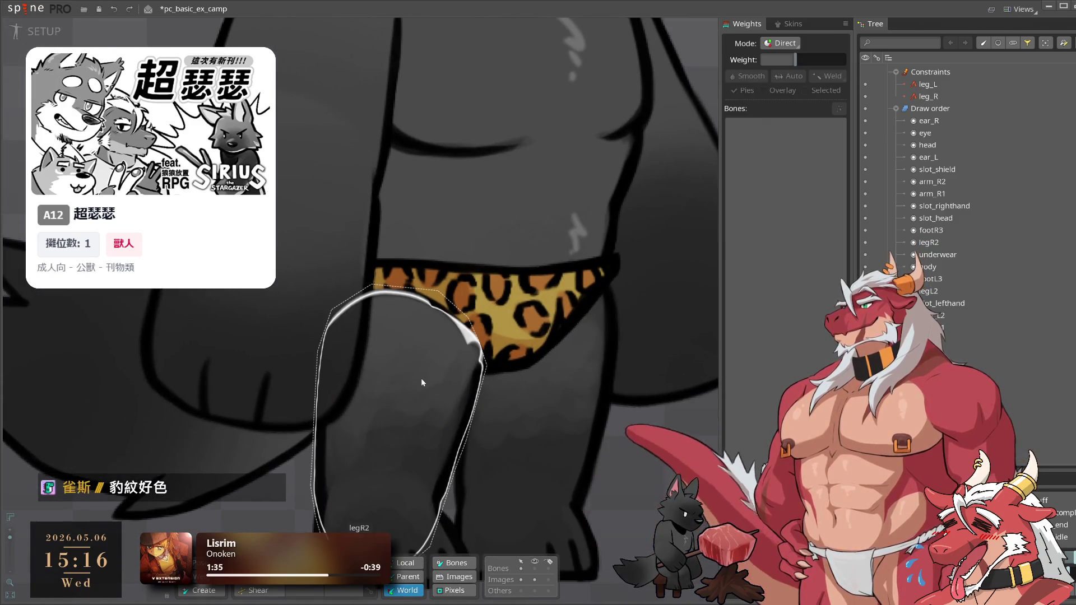
left_click(430, 371)
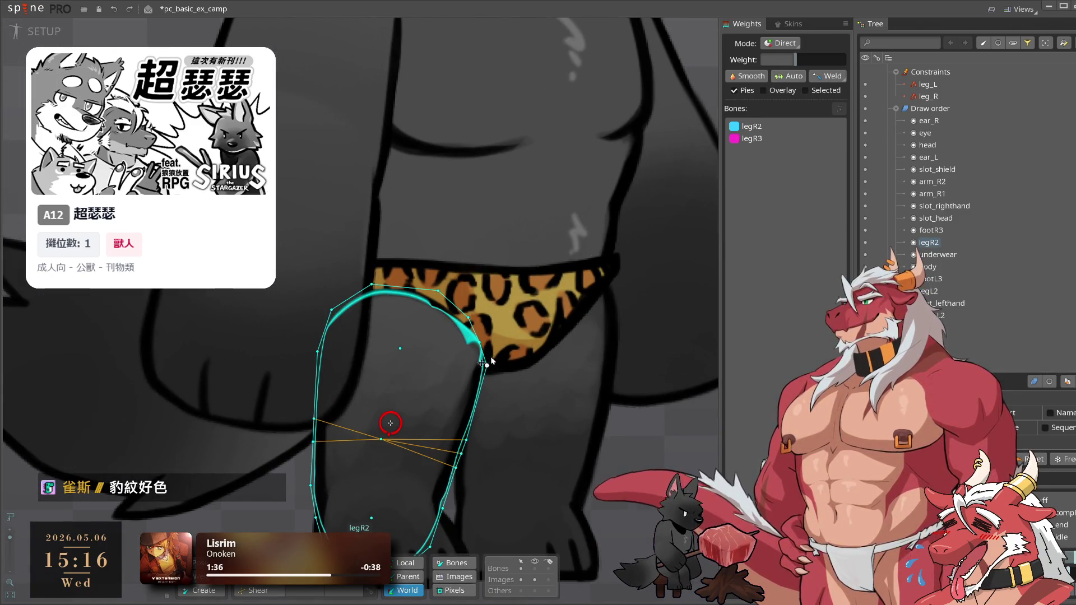
double_click(414, 383)
scroll(413, 380, "up", 2)
Drag legR2's top, left and right-side vertices to fit under the underwear
left_click_drag(504, 280, 495, 287)
mouse_move(522, 323)
left_mouse_down()
mouse_move(498, 349)
mouse_move(527, 384)
left_mouse_up()
left_click_drag(498, 349, 504, 335)
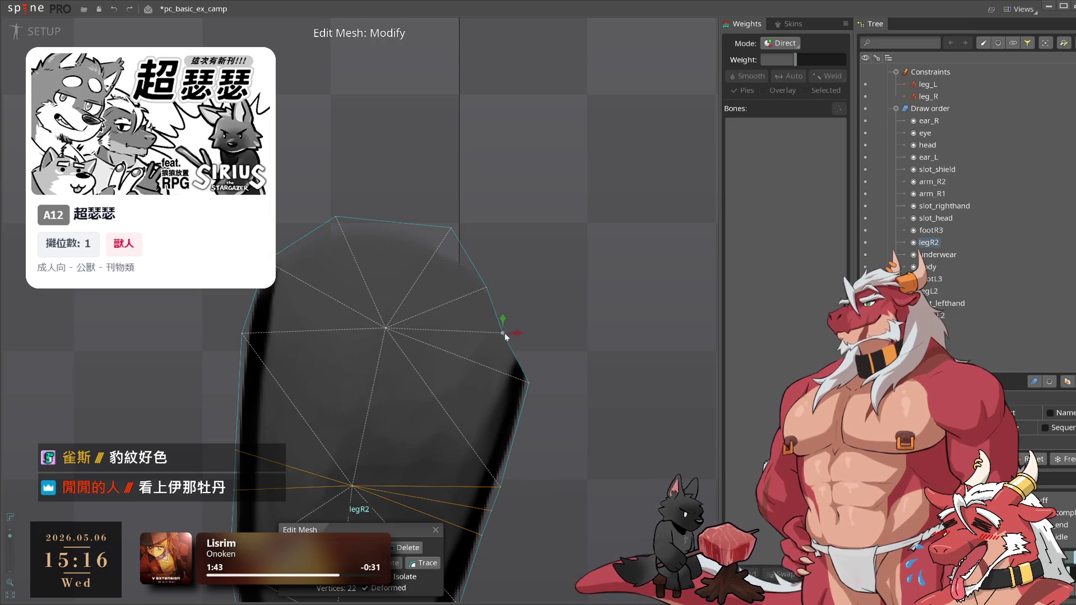
left_click_drag(451, 227, 433, 250)
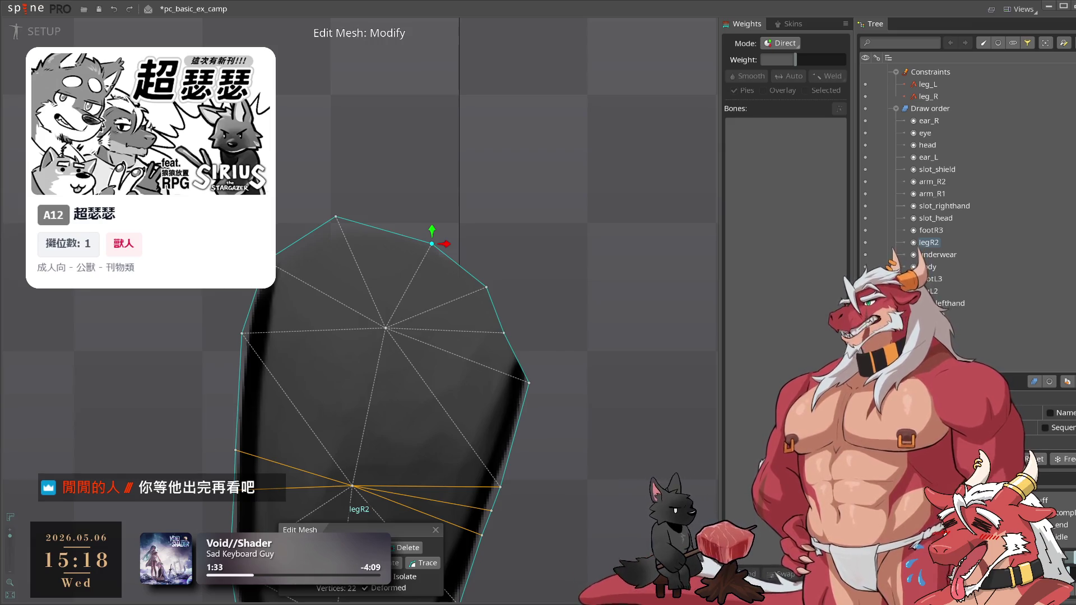
mouse_move(336, 217)
left_mouse_down()
mouse_move(468, 188)
mouse_move(469, 210)
left_mouse_up()
left_click_drag(399, 231, 390, 263)
left_click_drag(564, 214, 550, 219)
left_click_drag(619, 258, 620, 263)
left_click_drag(637, 303, 645, 309)
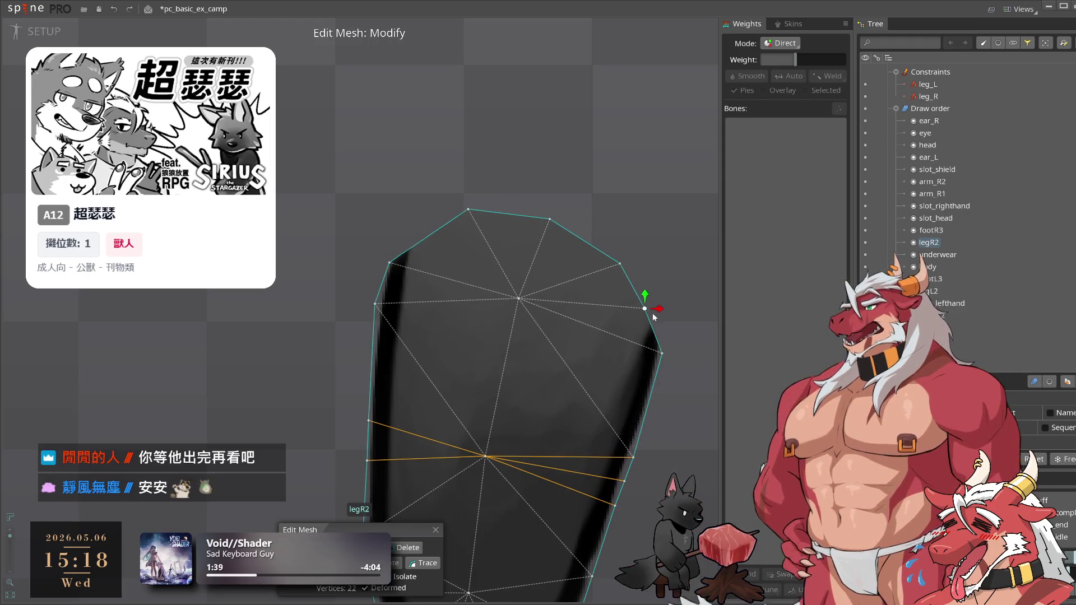
key("Escape")
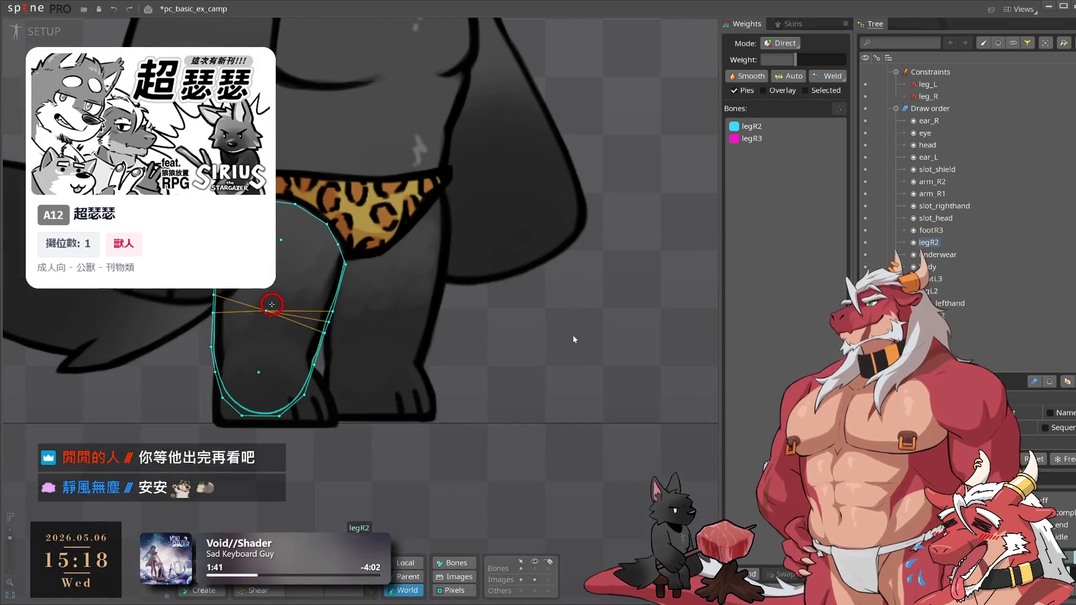
left_click(573, 335)
scroll(574, 358, "down", 3)
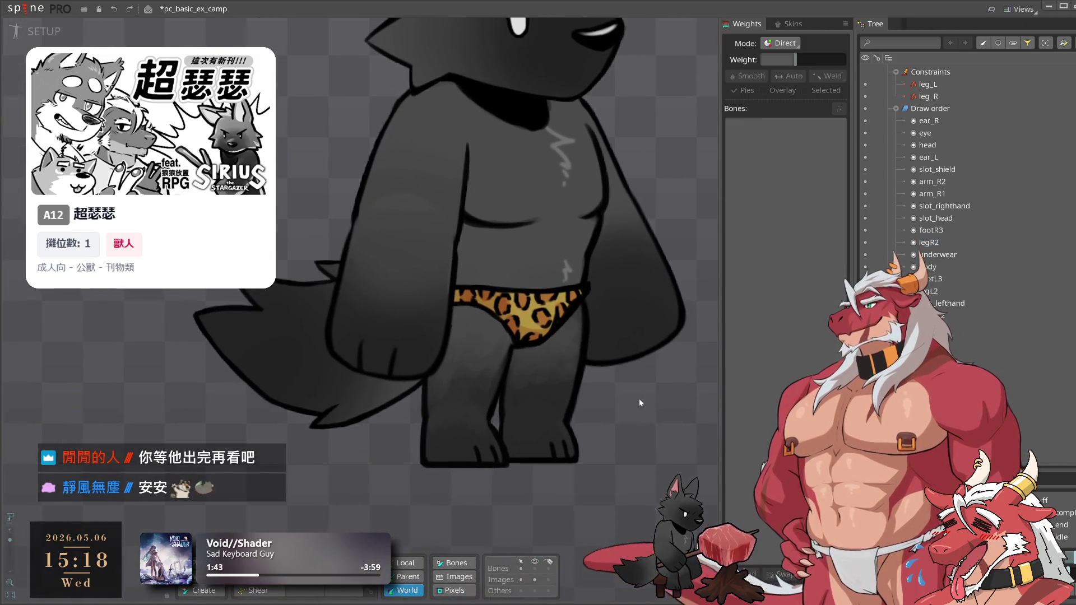
scroll(547, 338, "up", 4)
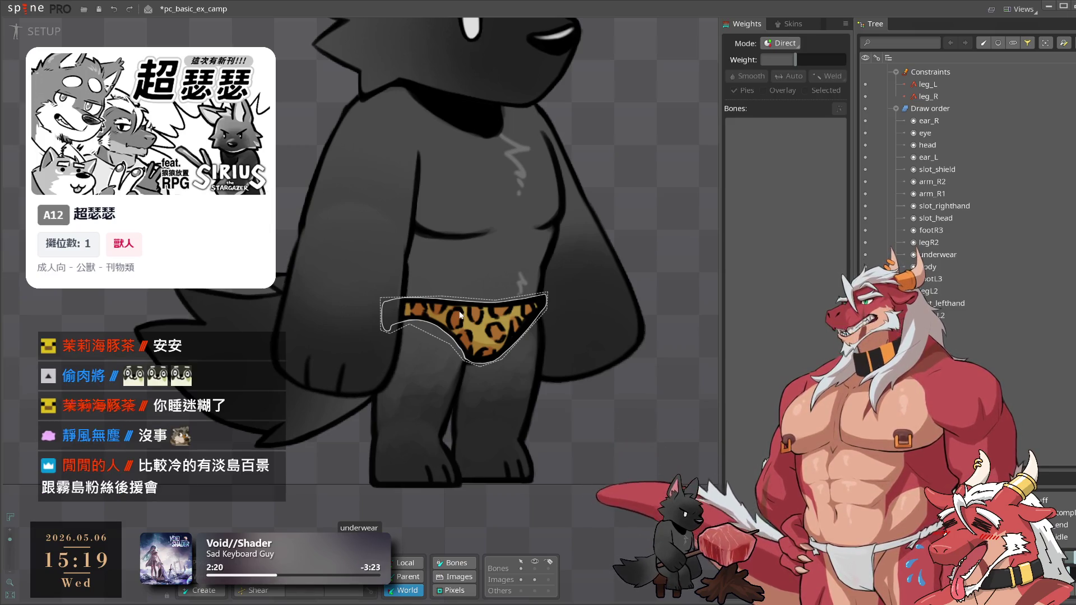
key("Escape")
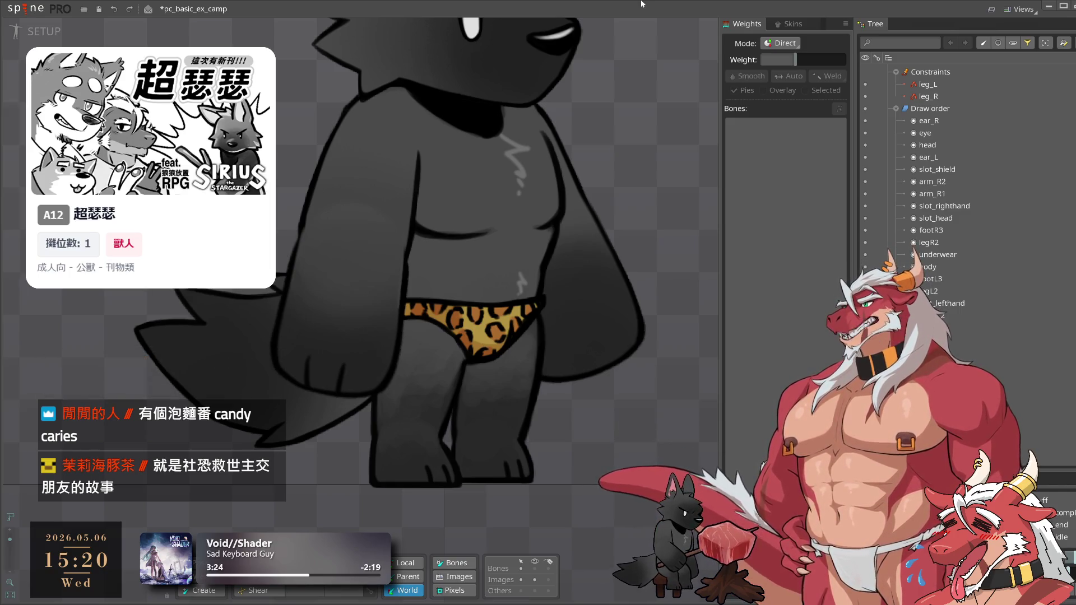
left_click(584, 347)
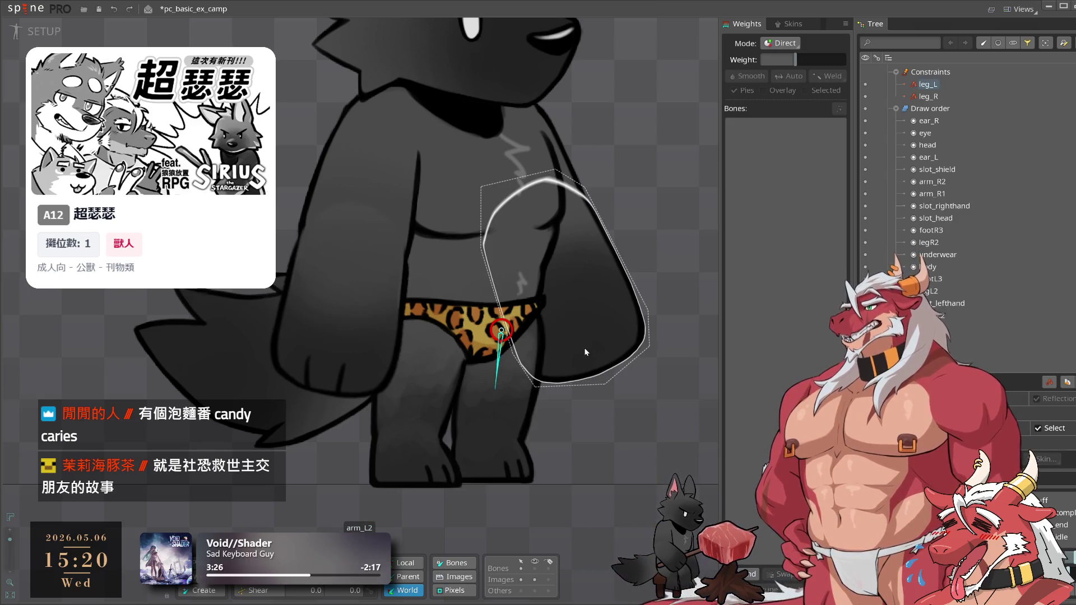
left_click(594, 320)
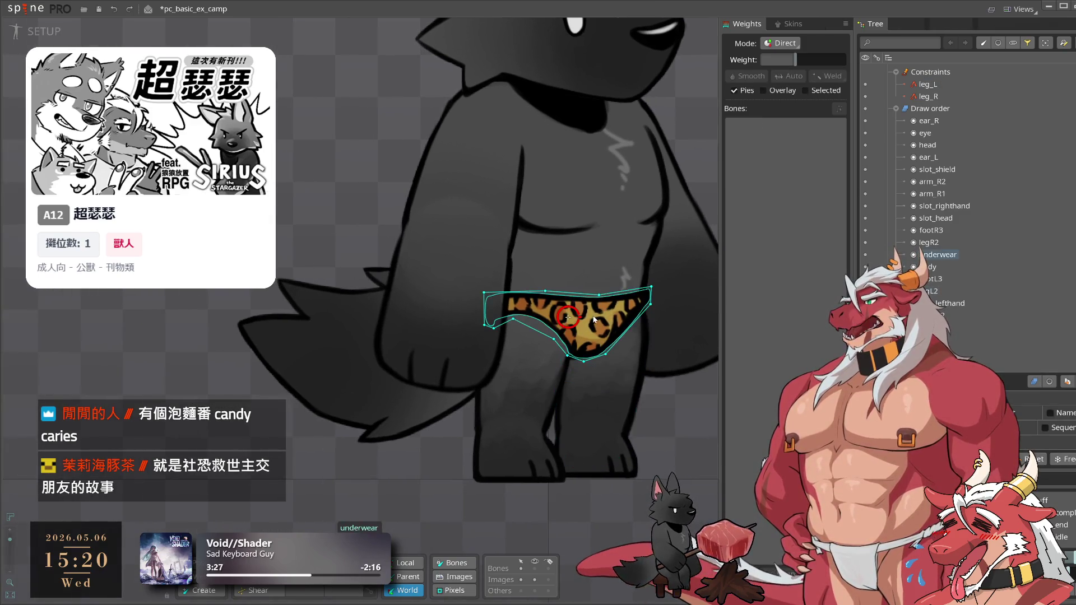
left_click(684, 416)
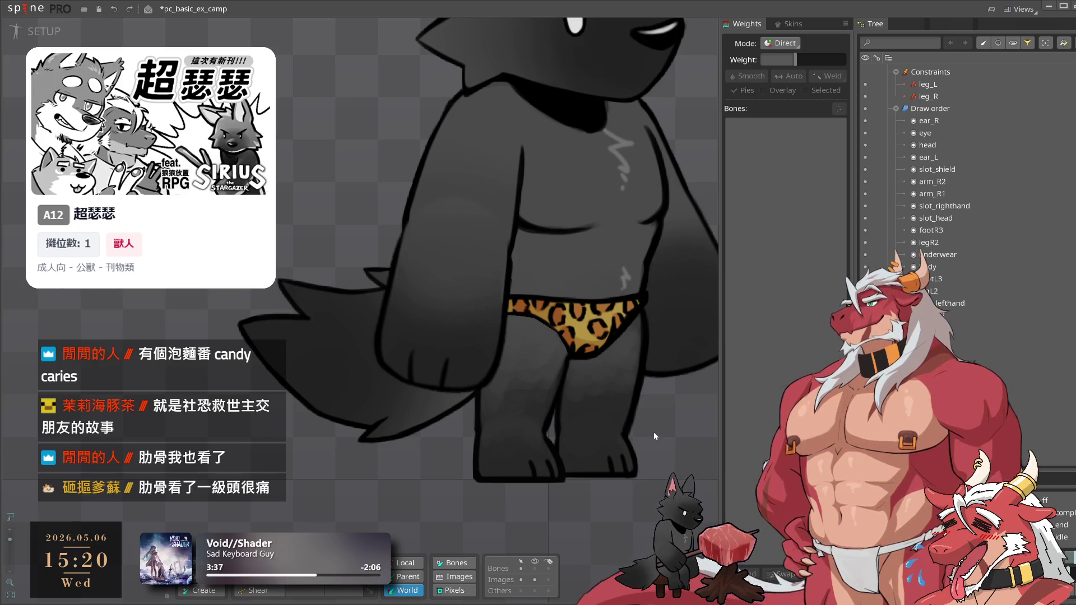
left_click(605, 335)
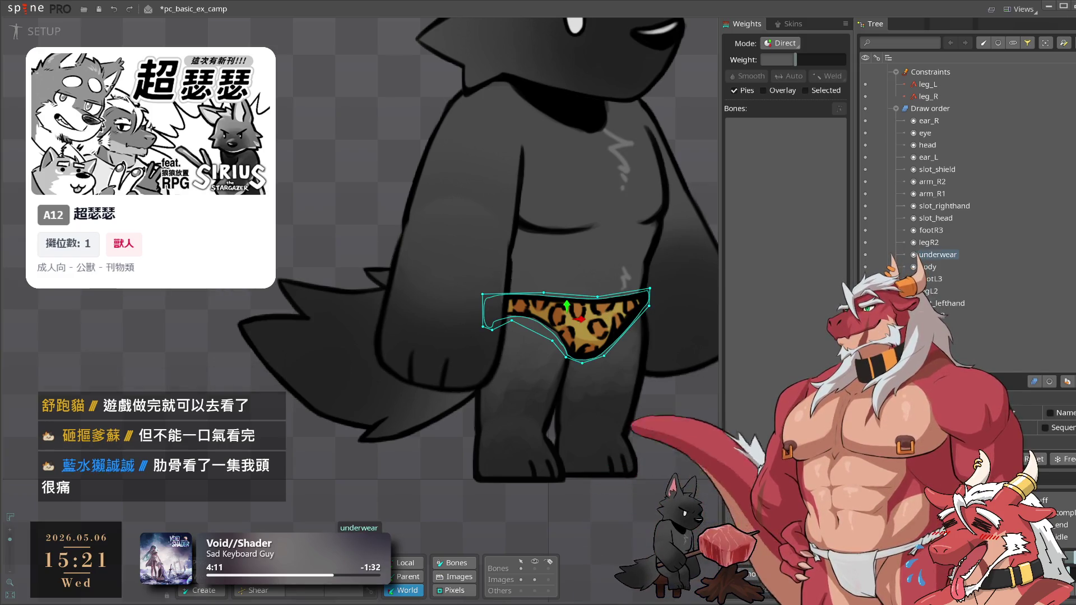
key("p")
Reparent the underwear slot, preview r_walk, g_defense_loop and g_defense_attack, then edit the legR2 mesh
left_click(606, 345)
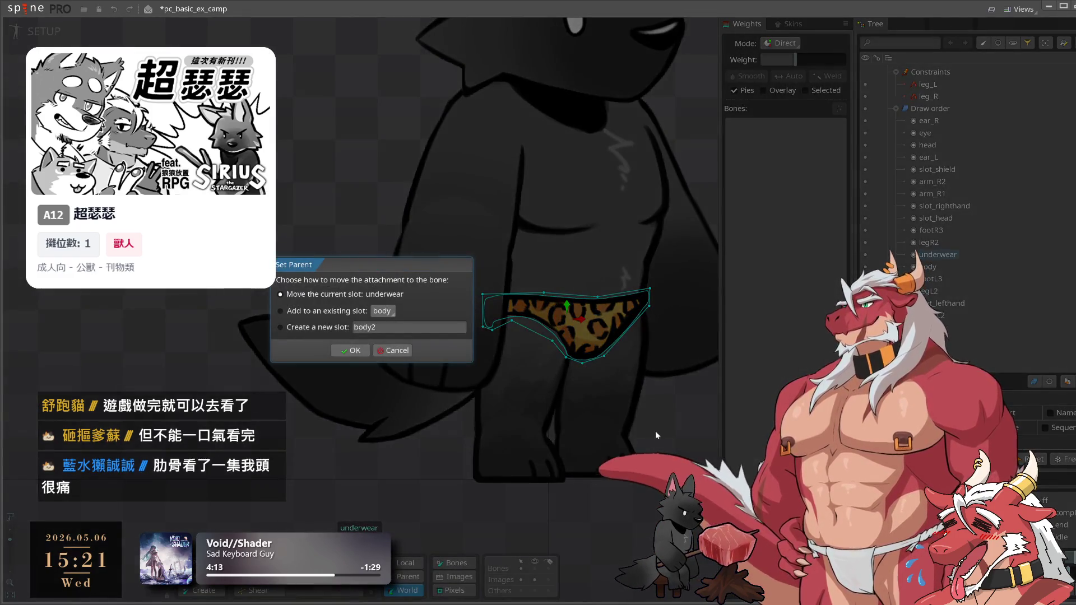
left_click(356, 351)
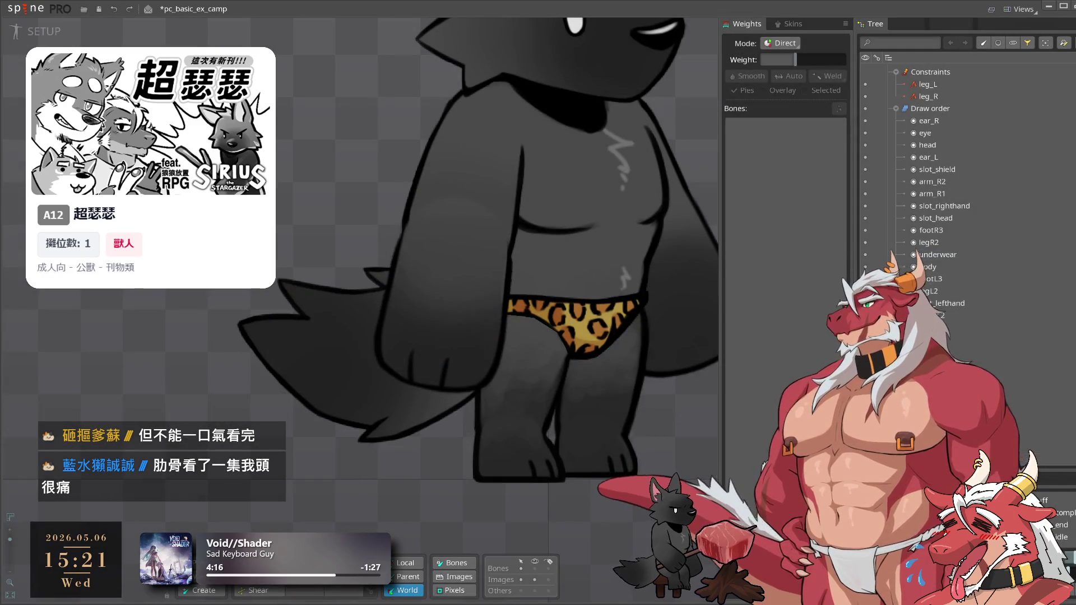
key("ctrl+Tab")
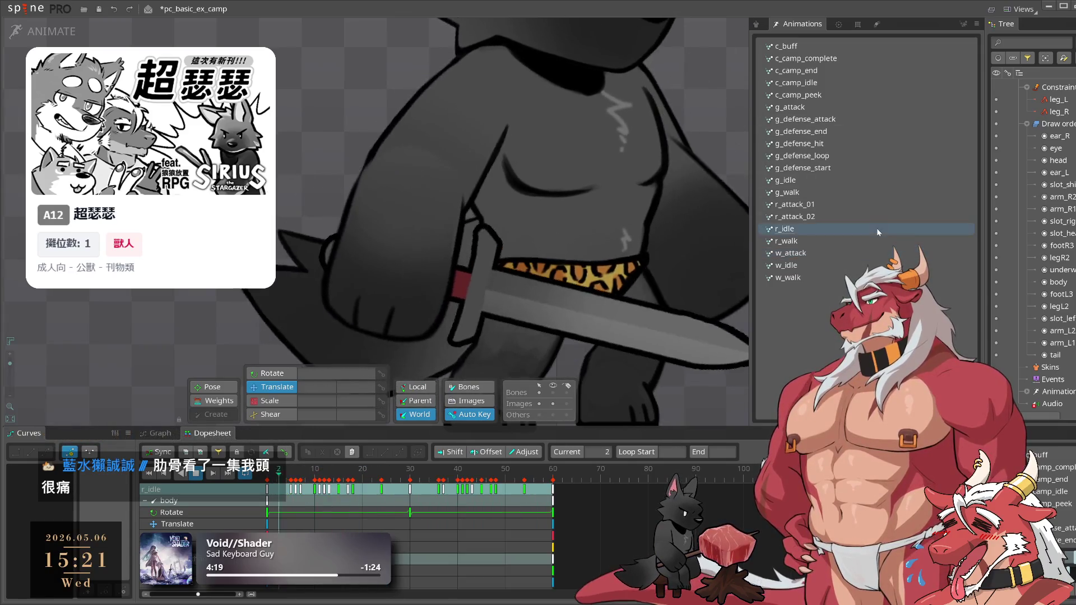
left_click(866, 242)
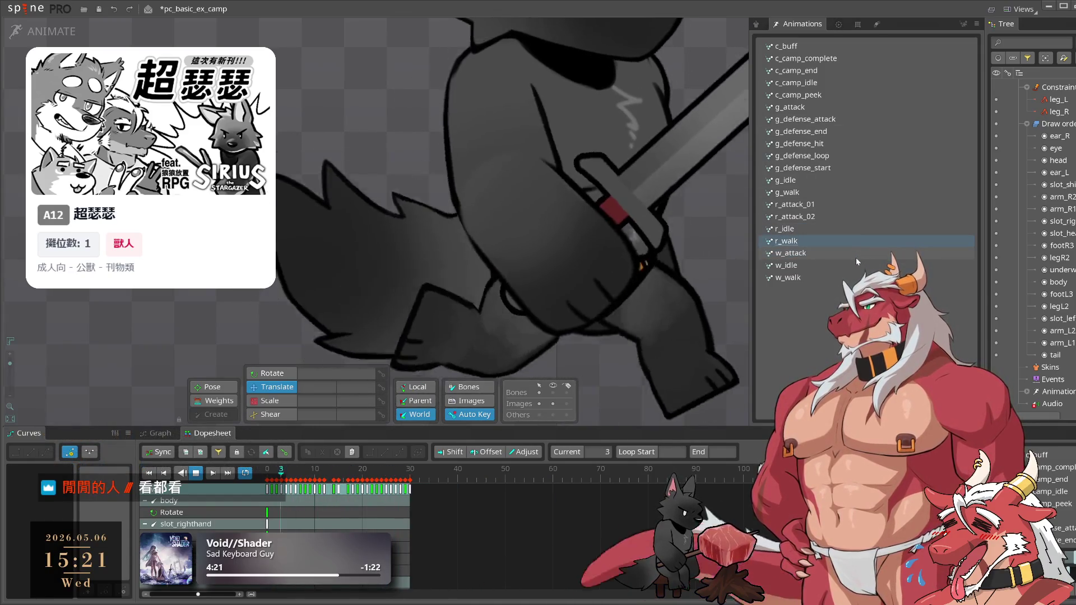
left_click(857, 157)
left_click(849, 121)
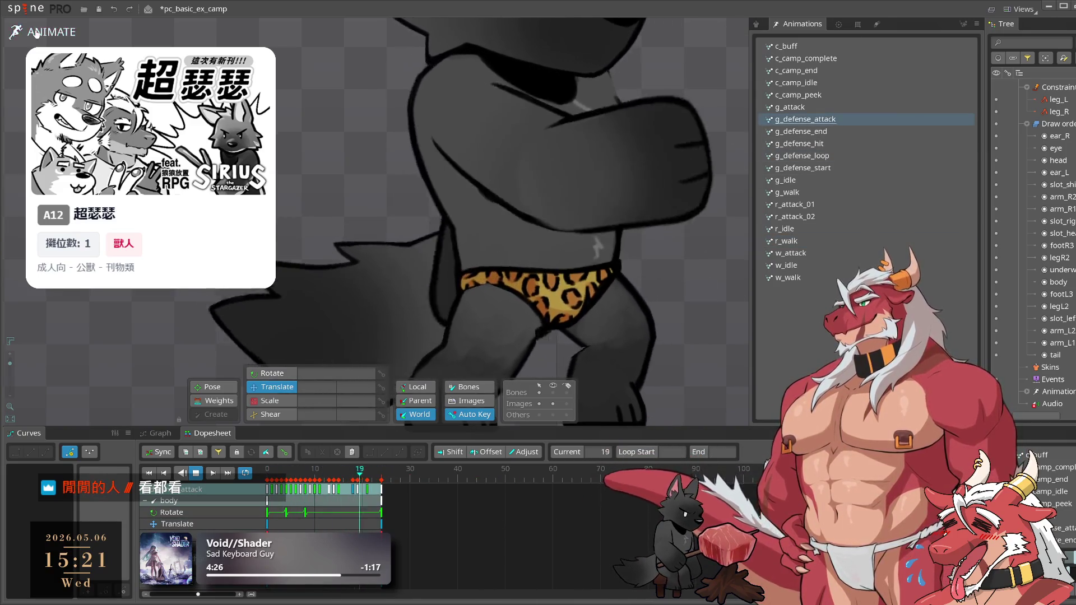
key("Tab")
left_click(543, 395)
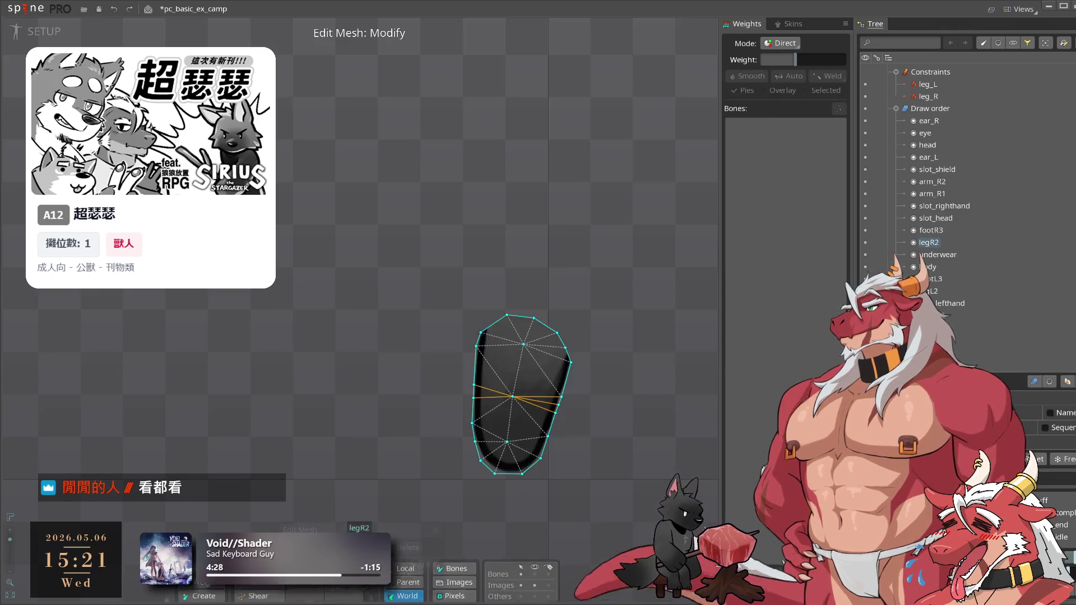
Drag legR2's top and upper-right hull vertices to reshape the thigh top
scroll(557, 318, "up", 3)
left_click_drag(477, 214, 472, 238)
left_click_drag(539, 222, 527, 246)
mouse_move(594, 256)
left_mouse_down()
mouse_move(577, 263)
mouse_move(508, 245)
mouse_move(554, 257)
left_mouse_up()
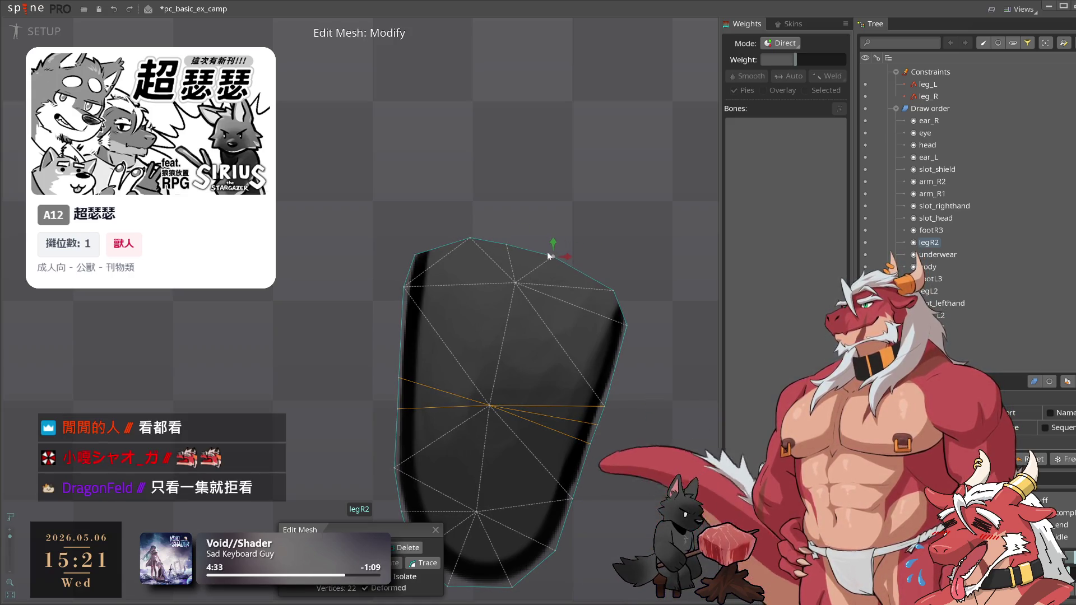
left_click_drag(470, 238, 454, 238)
left_click(504, 242)
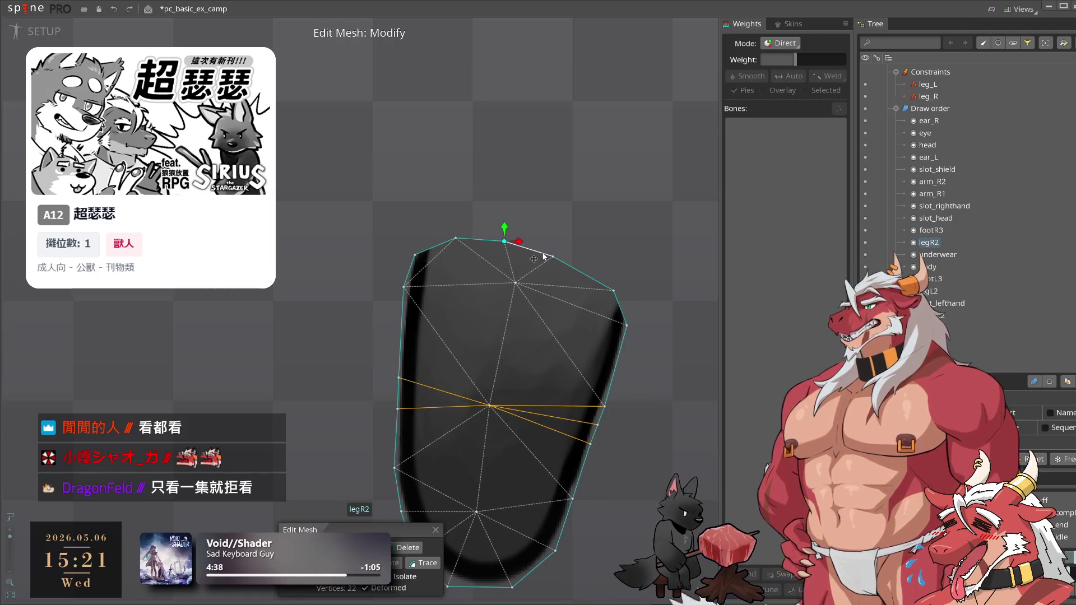
left_click_drag(555, 257, 564, 257)
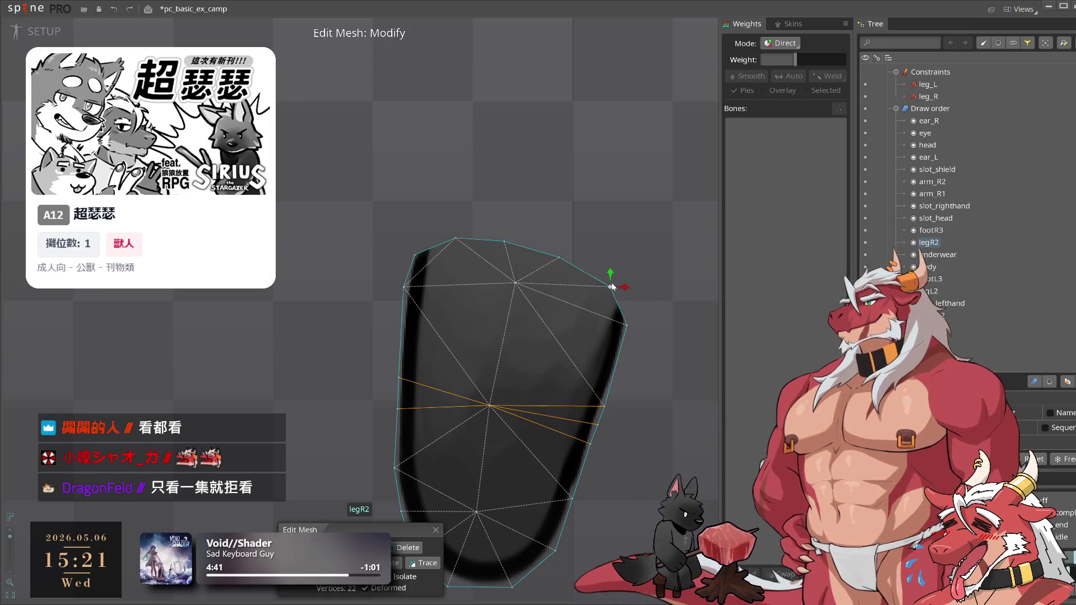
left_click_drag(516, 283, 508, 319)
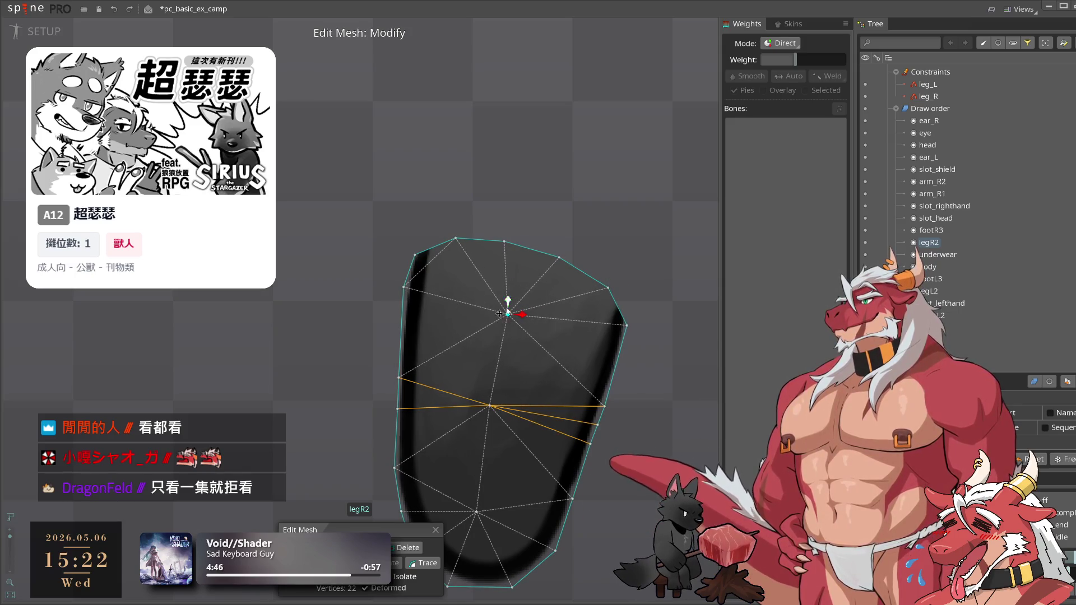
scroll(520, 398, "down", 3)
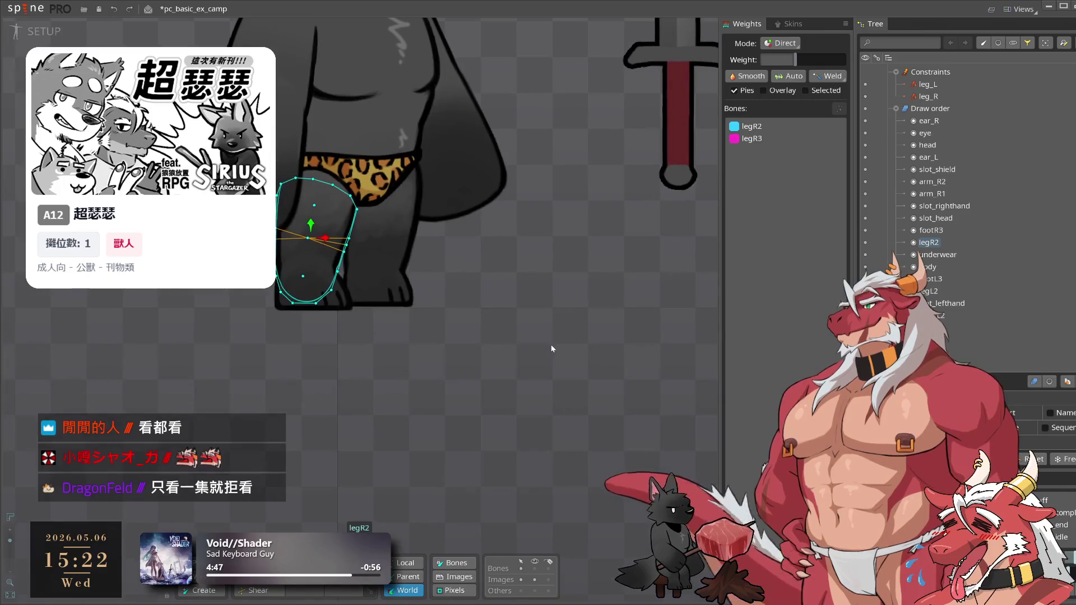
left_click(590, 382)
scroll(590, 381, "down", 2)
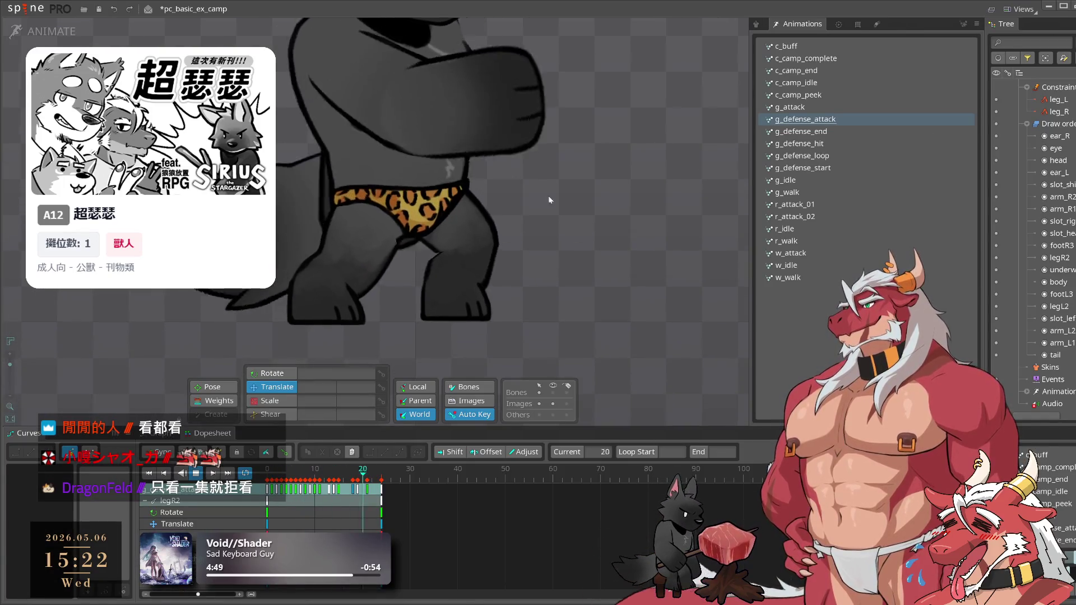
Back in setup, reselect legR2 and raise its top corner vertices under the underwear
left_click(47, 32)
left_click(423, 302)
scroll(422, 302, "up", 3)
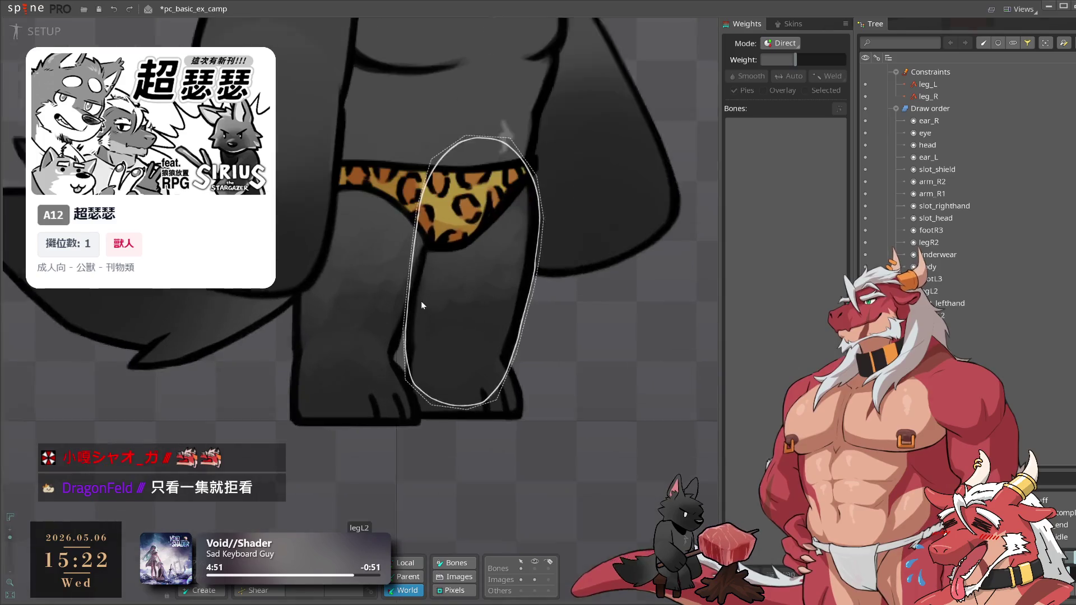
scroll(455, 230, "up", 2)
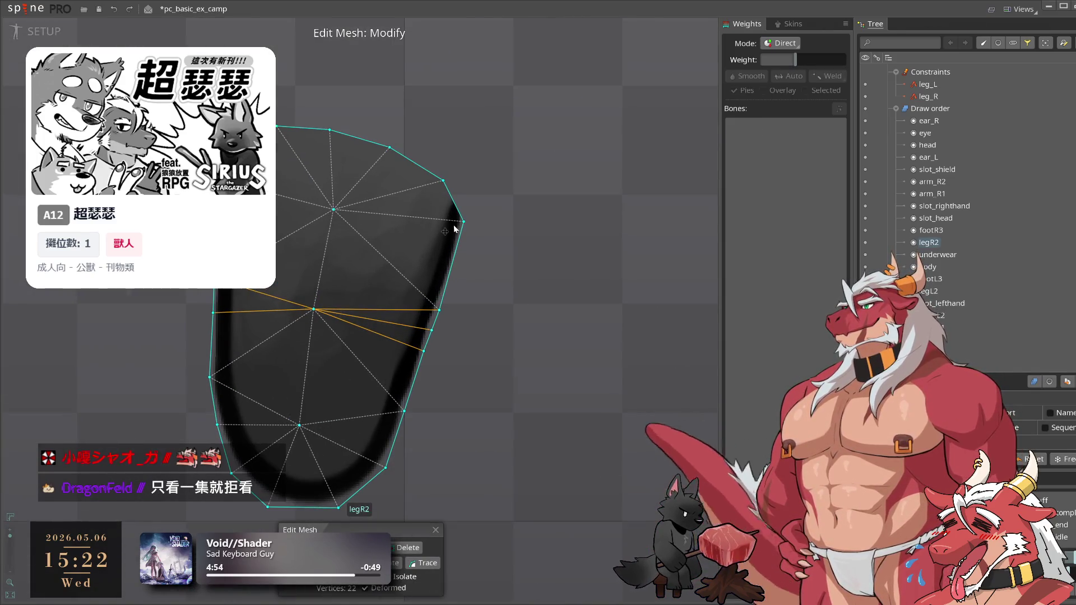
left_click_drag(464, 218, 469, 203)
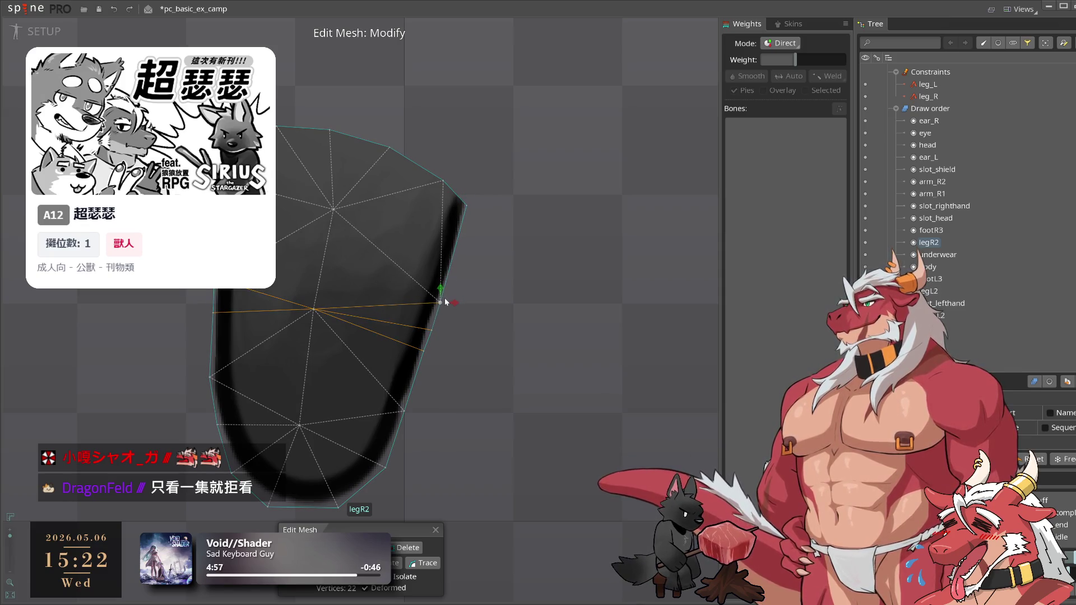
mouse_move(476, 232)
left_mouse_down()
mouse_move(495, 298)
mouse_move(465, 238)
left_mouse_up()
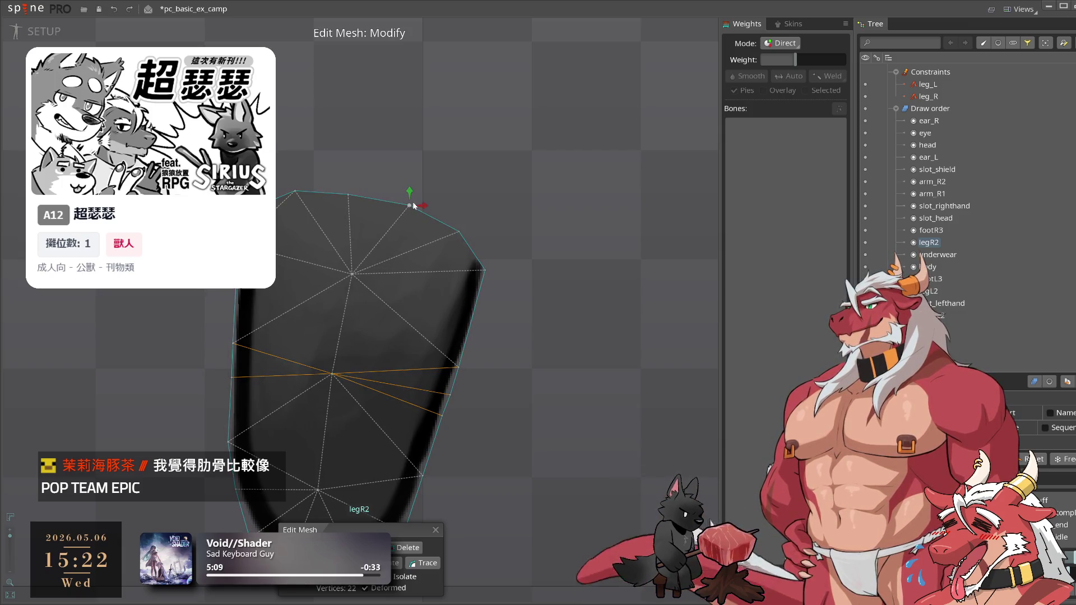
key("Escape")
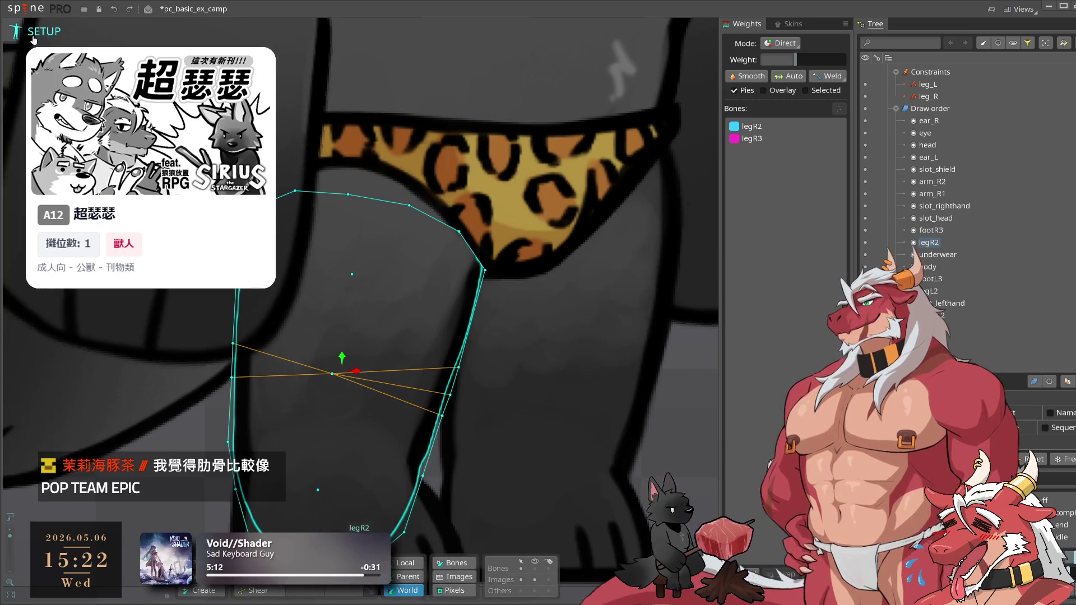
scroll(34, 39, "down", 5)
key("Escape")
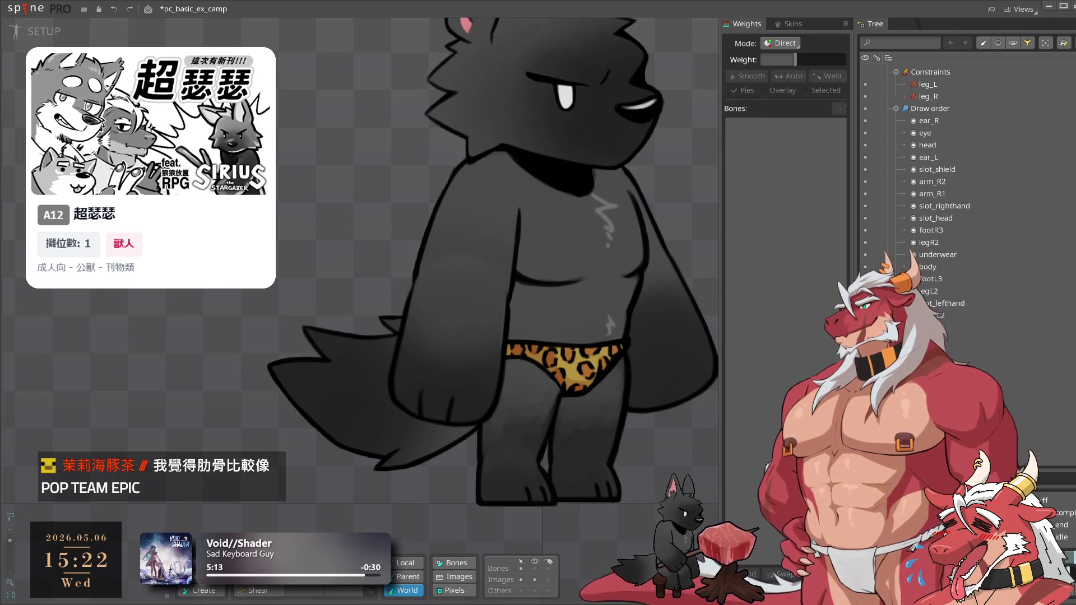
left_click(26, 33)
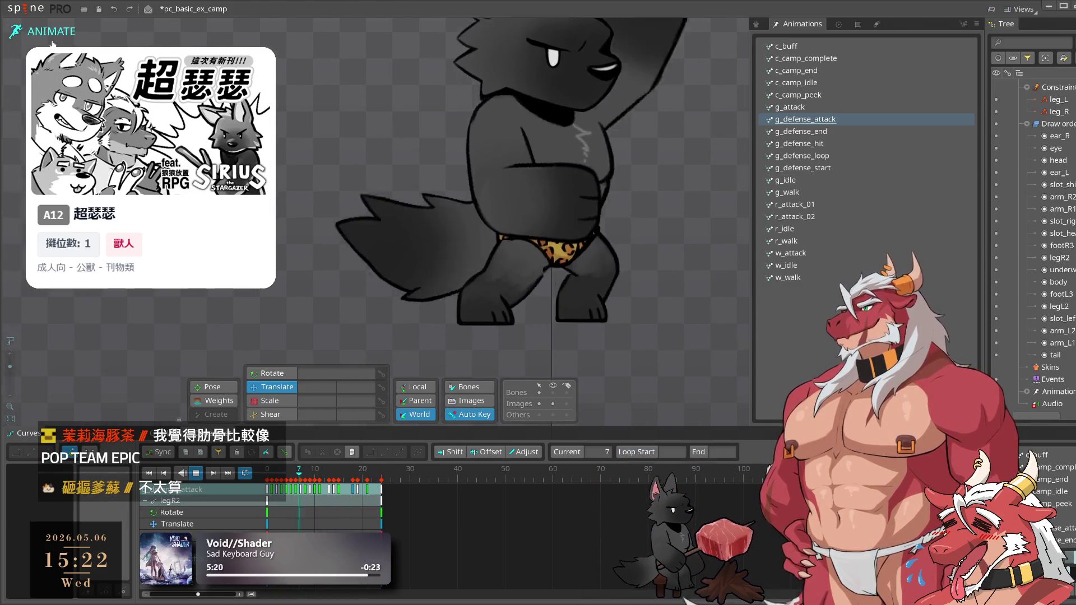
key("Tab")
left_click(522, 302)
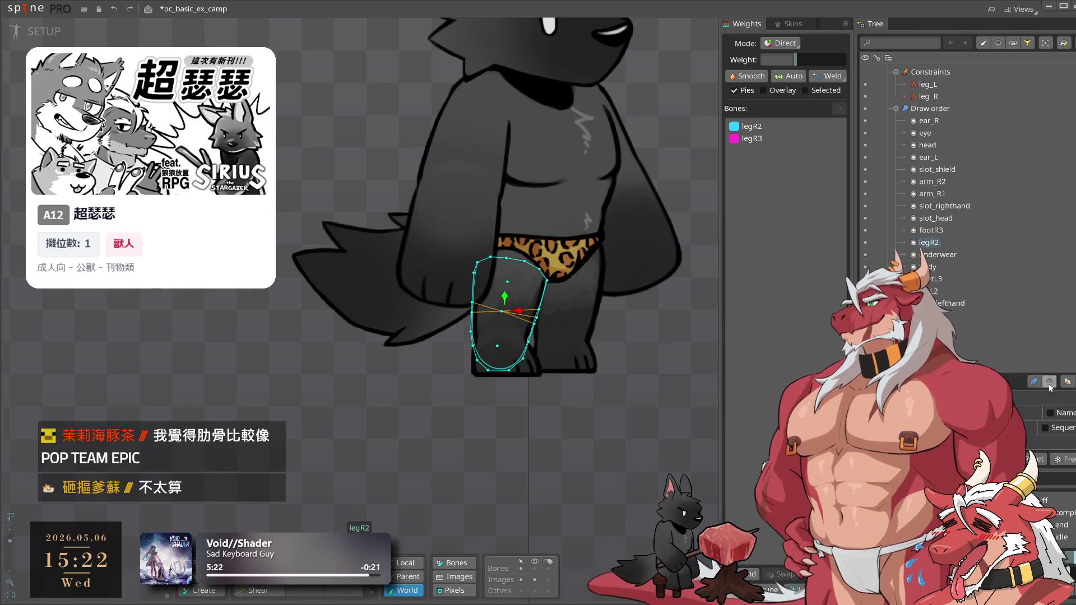
scroll(972, 333, "up", 5)
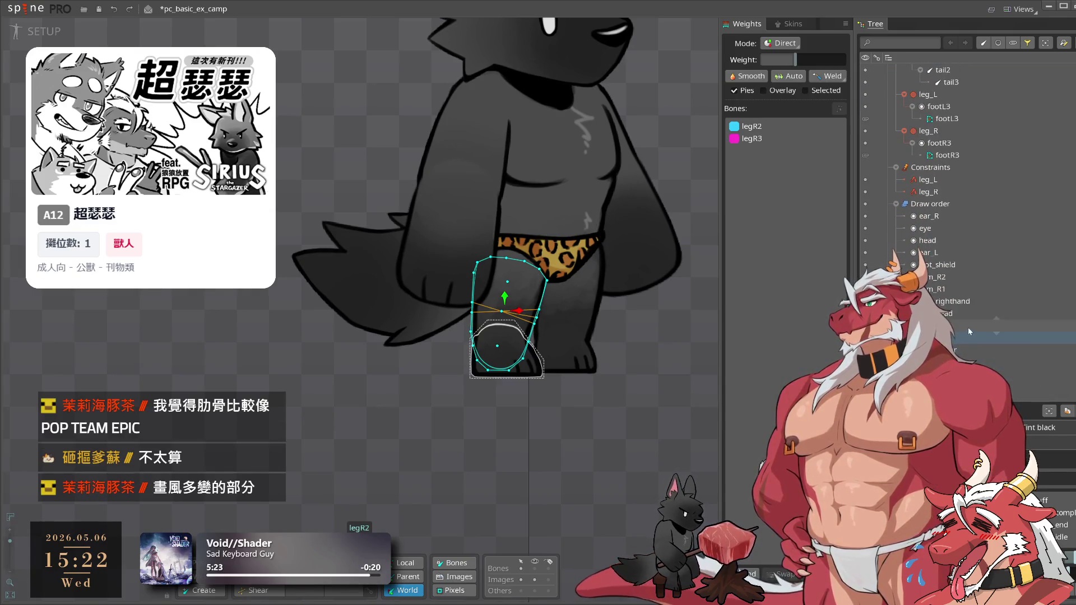
left_click(541, 258)
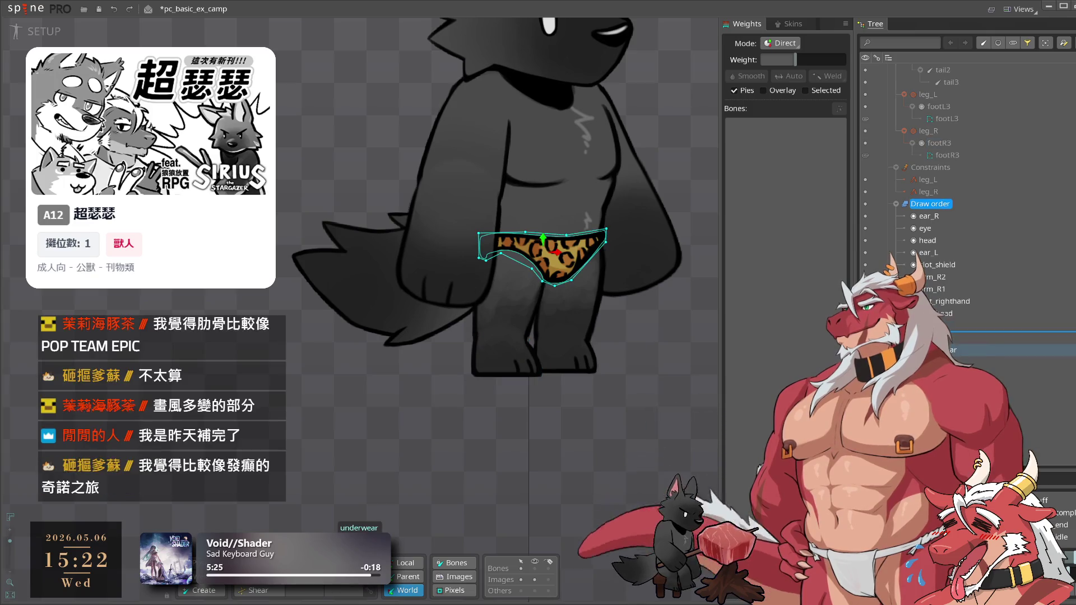
left_click(540, 435)
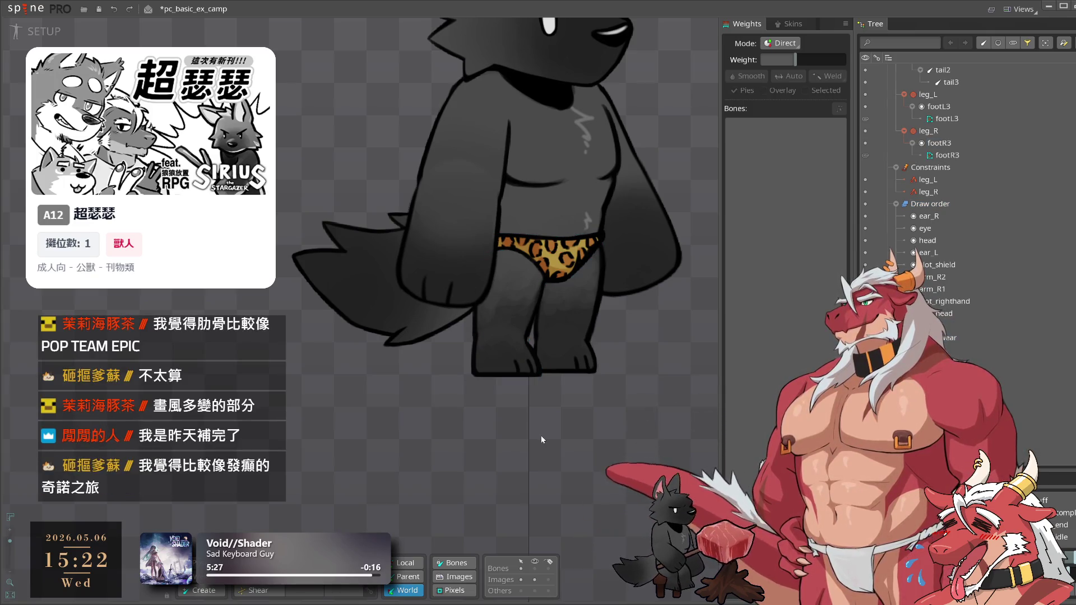
scroll(547, 425, "up", 3)
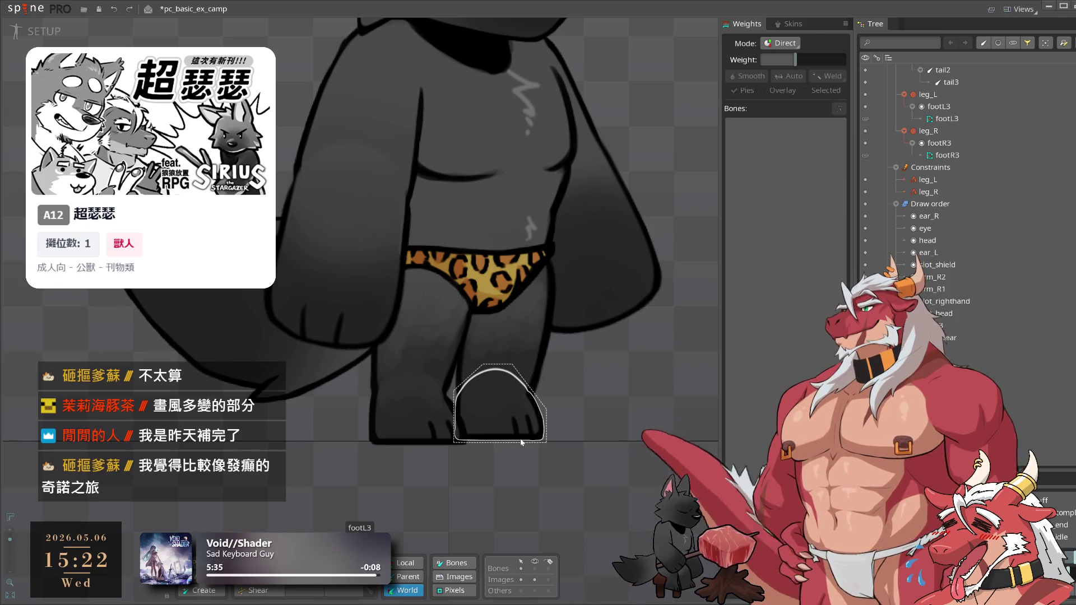
left_click(439, 332)
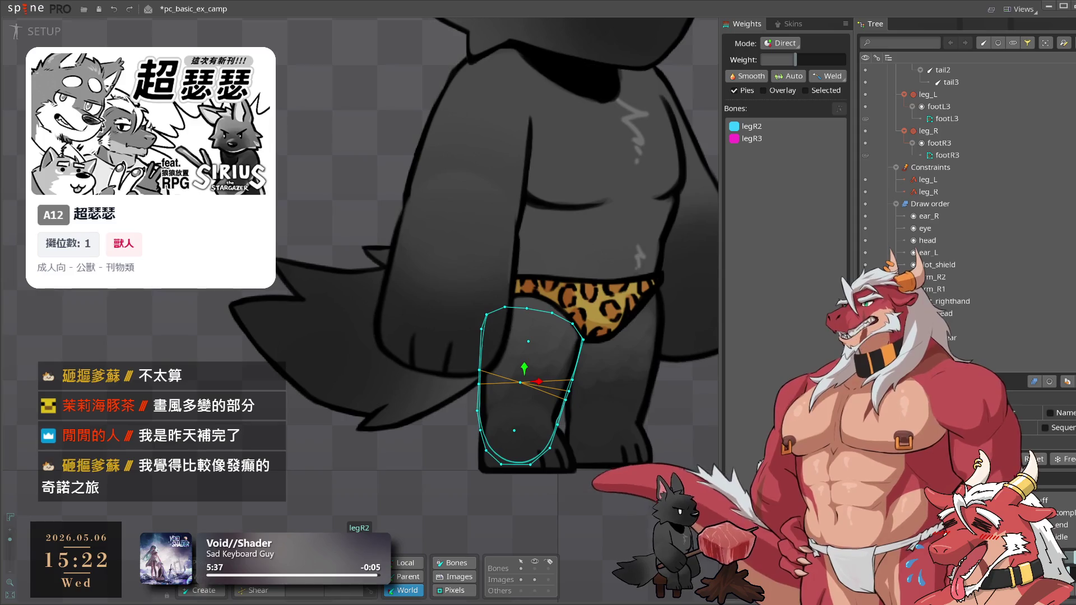
scroll(581, 337, "up", 2)
left_click(530, 295)
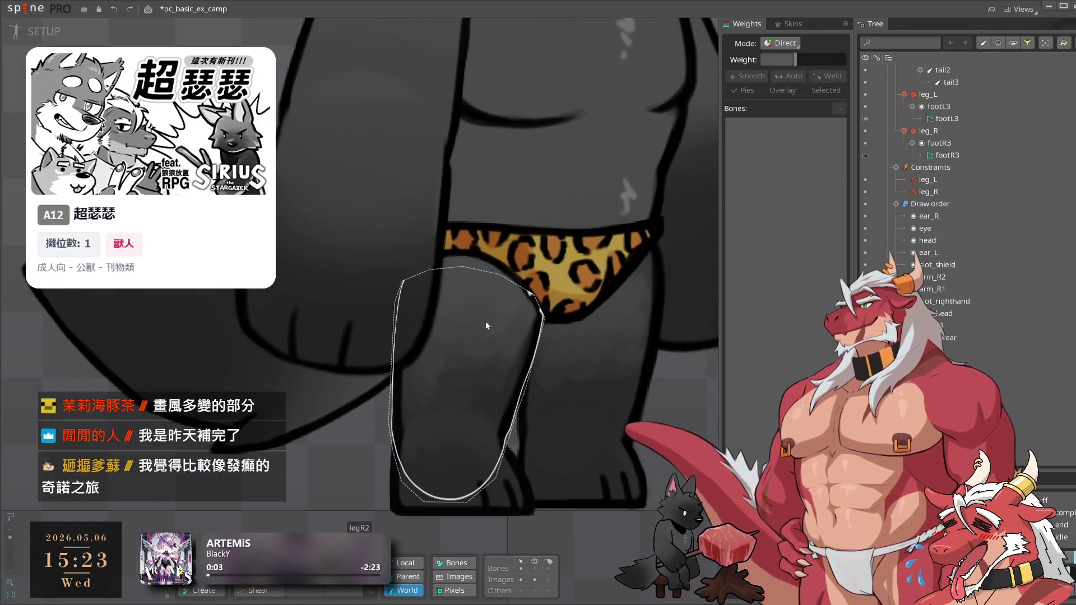
left_click(486, 323)
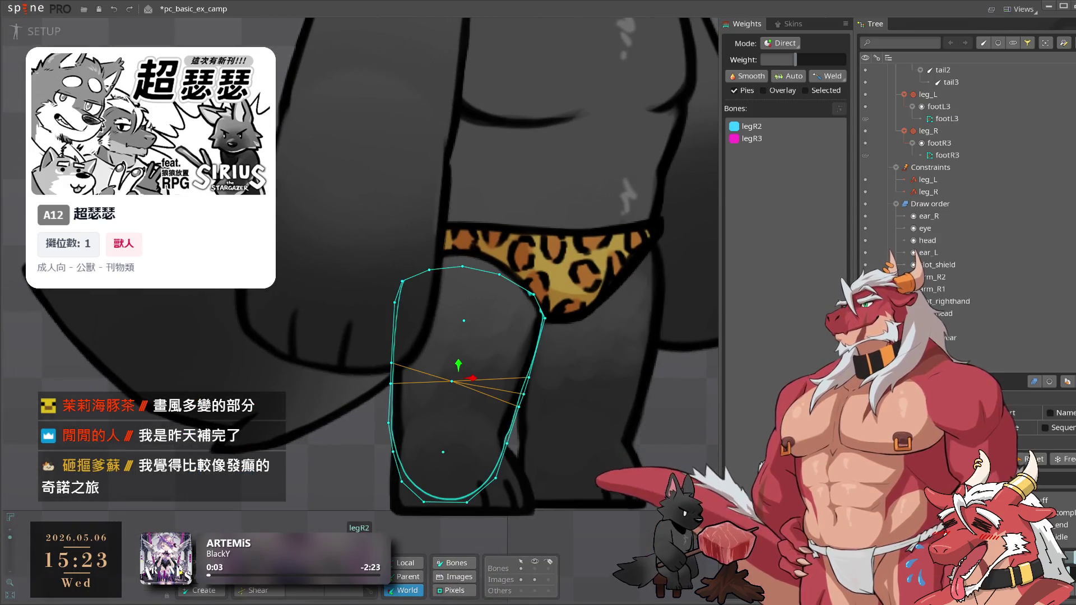
Lower the top corner vertex of the legR2 mesh, undoing a misplaced side-vertex drag
double_click(544, 314)
scroll(549, 312, "up", 5)
left_click_drag(526, 299, 537, 280)
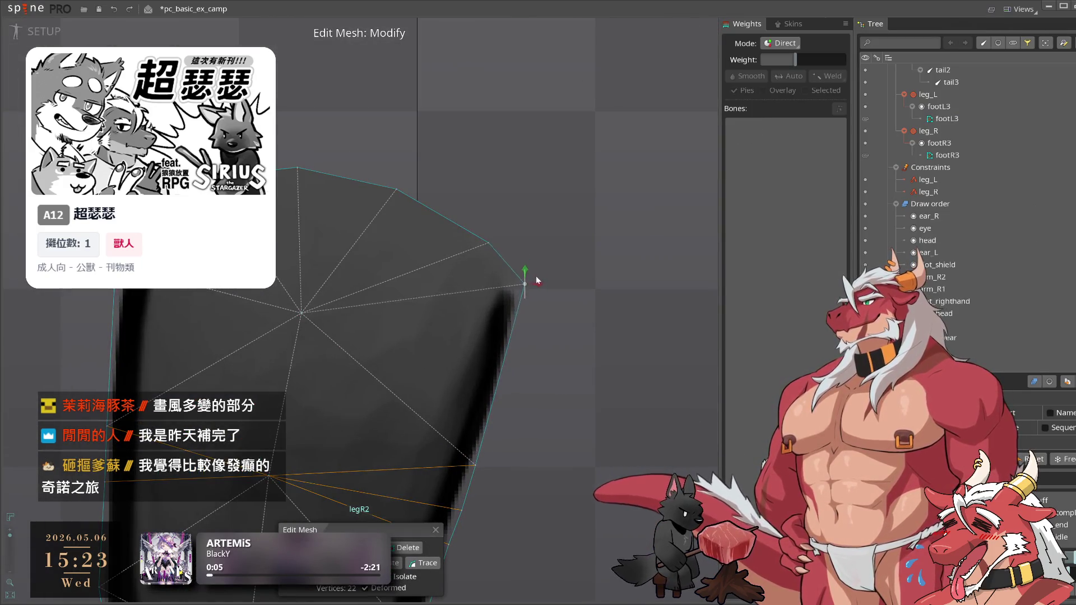
key("ctrl+z")
key("ctrl+z")
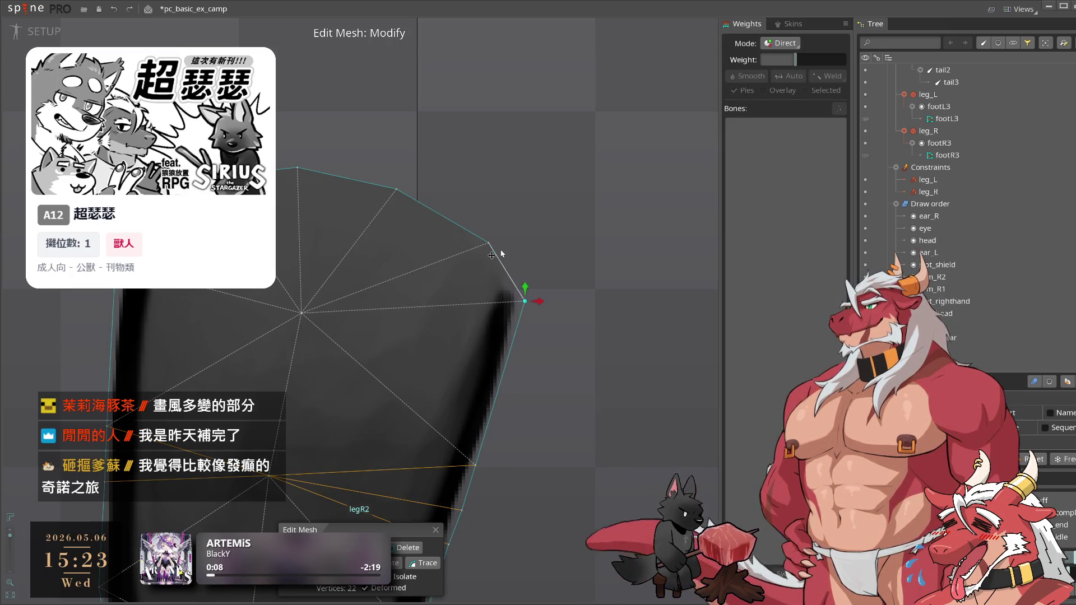
left_click(488, 243)
left_click_drag(491, 219, 487, 229)
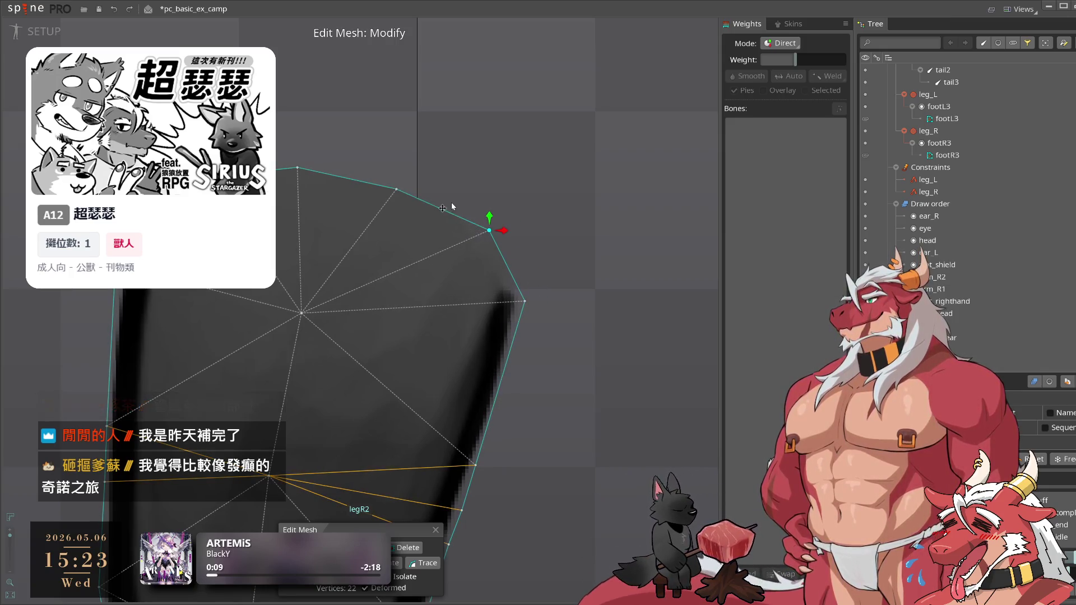
scroll(446, 254, "down", 3)
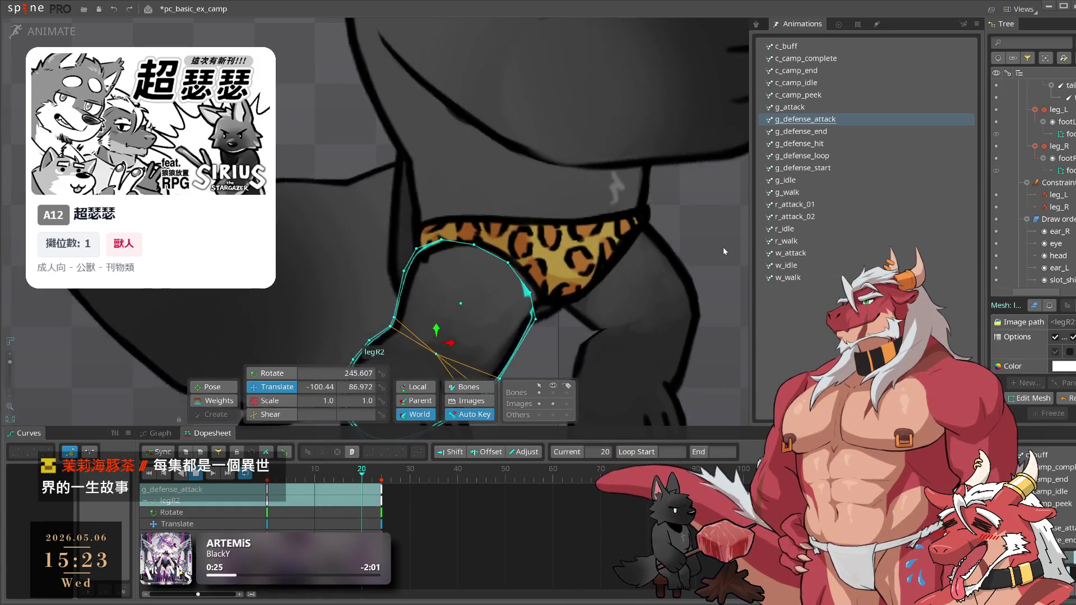
scroll(723, 247, "down", 5)
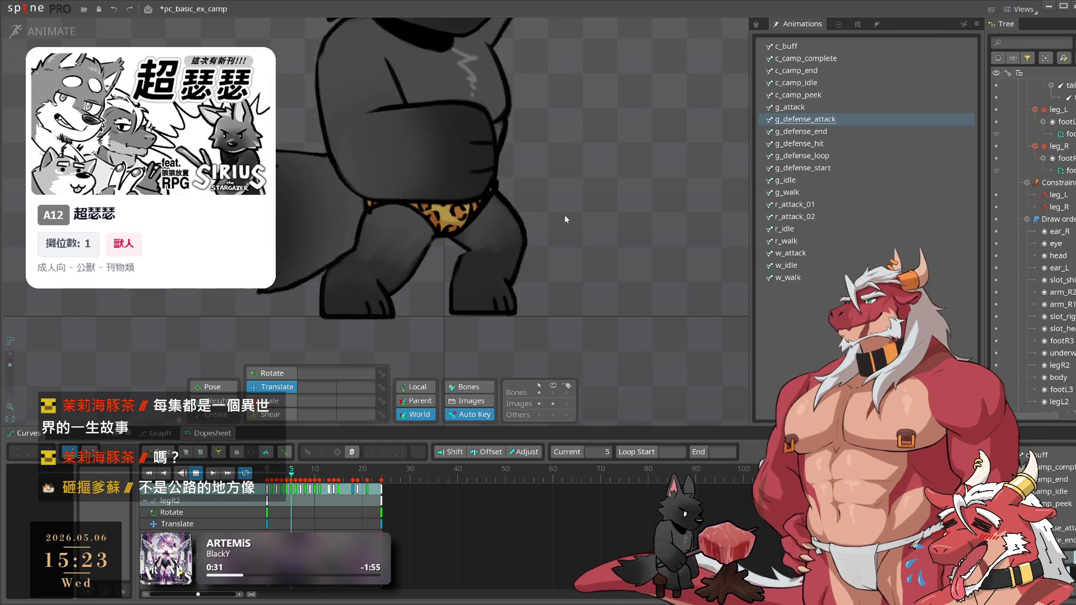
Preview g_defense_end, r_attack_01, r_idle, w_attack, c_buff and c_camp_end to check the underwear fit
left_click_drag(611, 262, 638, 291)
left_click(843, 146)
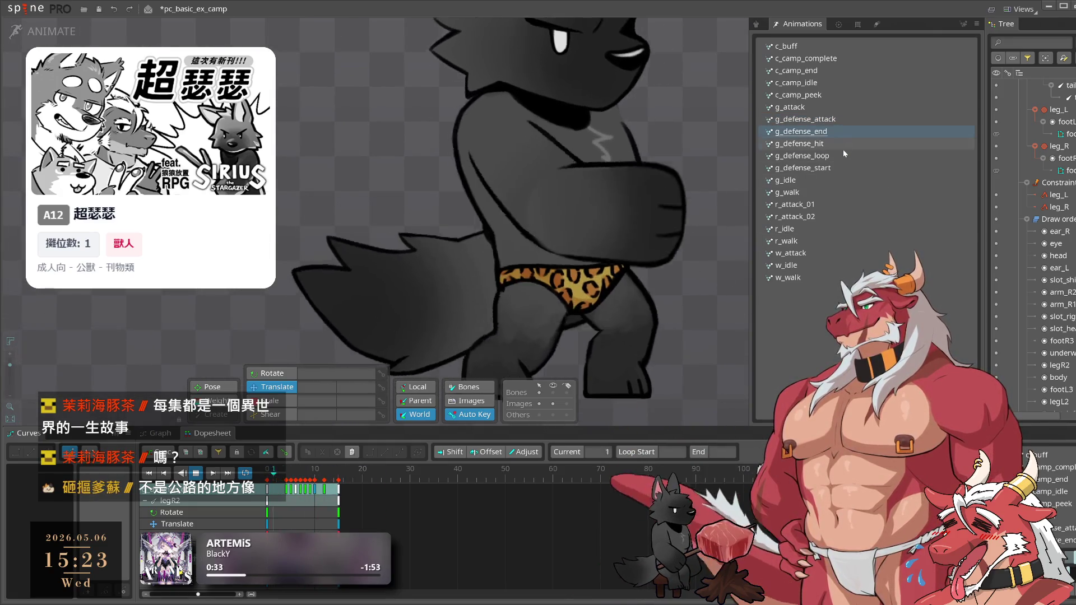
left_click(828, 203)
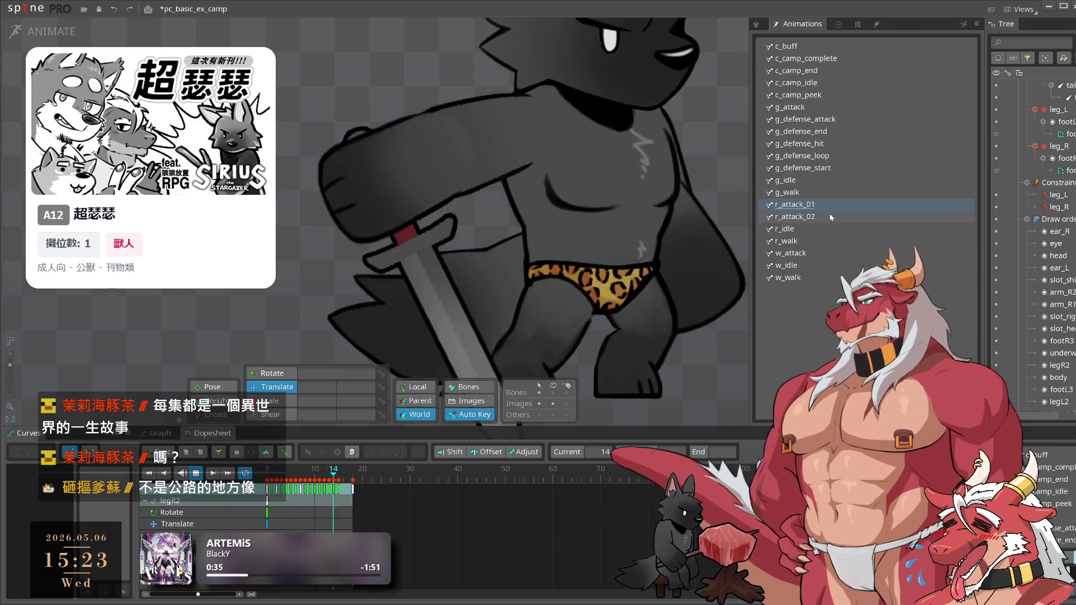
left_click(831, 230)
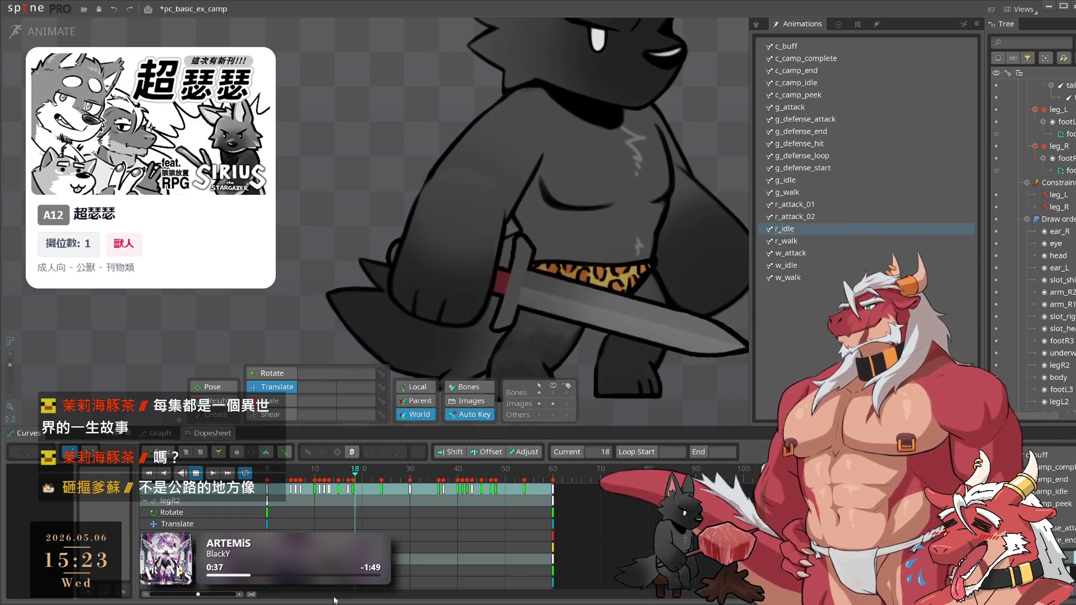
left_click(872, 253)
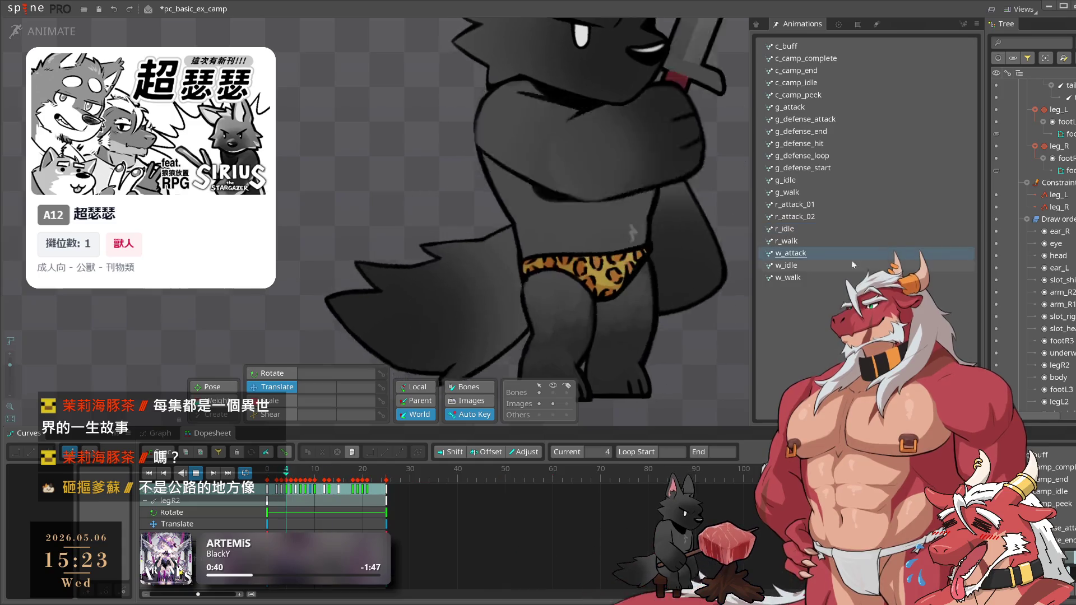
left_click(832, 46)
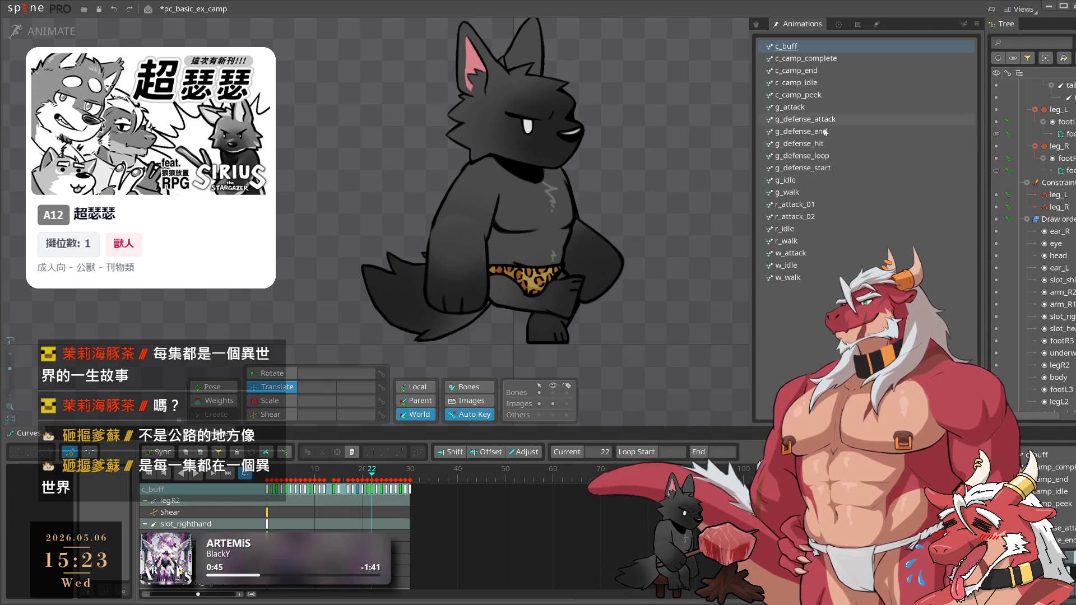
scroll(516, 350, "up", 2)
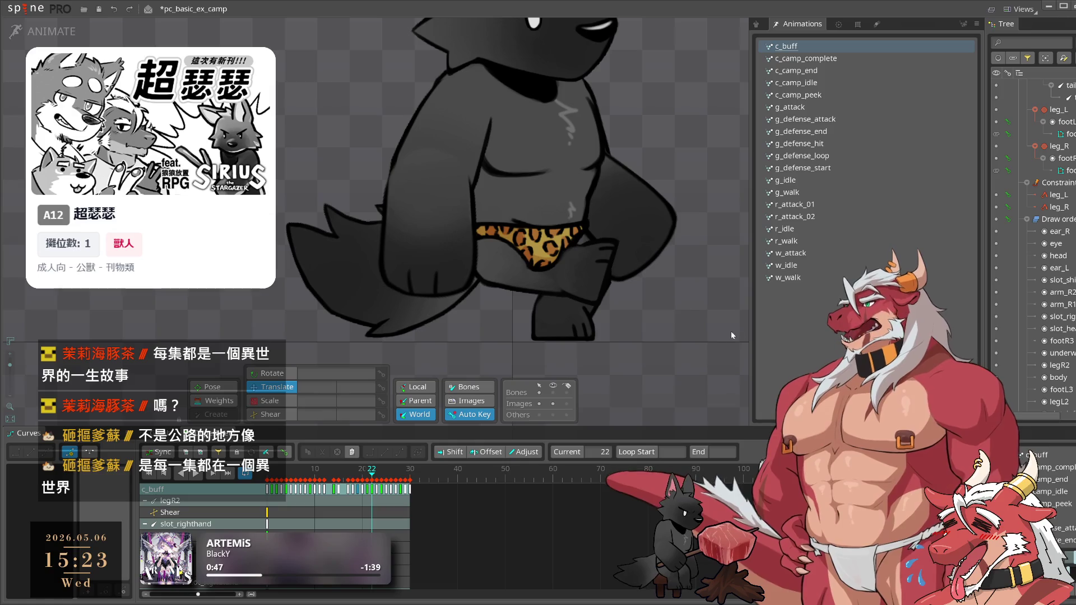
left_click(832, 71)
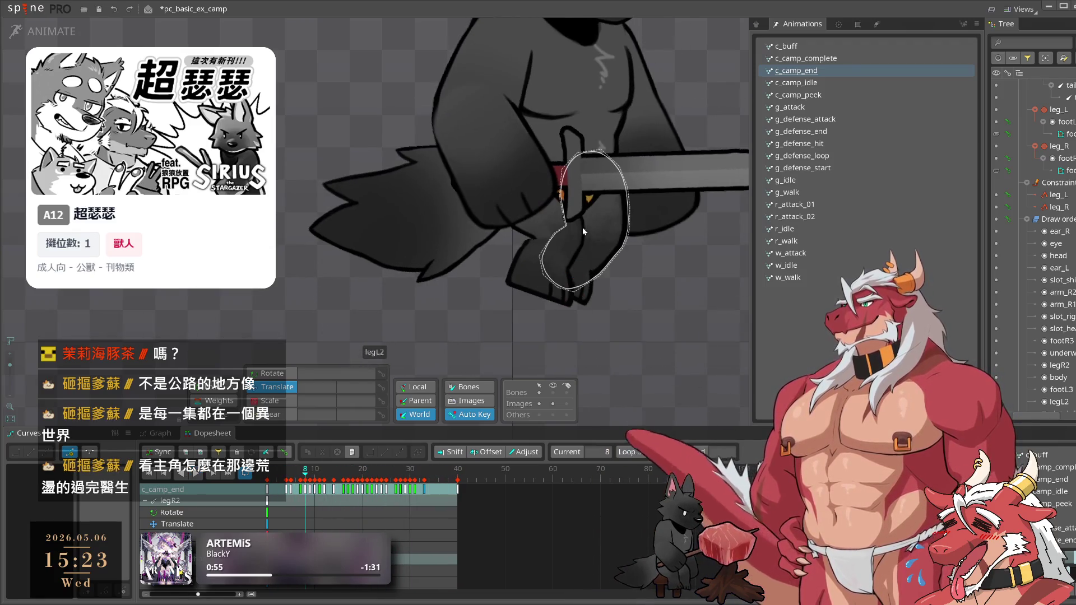
In the setup pose, drag the underwear slot below legR2 in the Draw order
left_click(1059, 414)
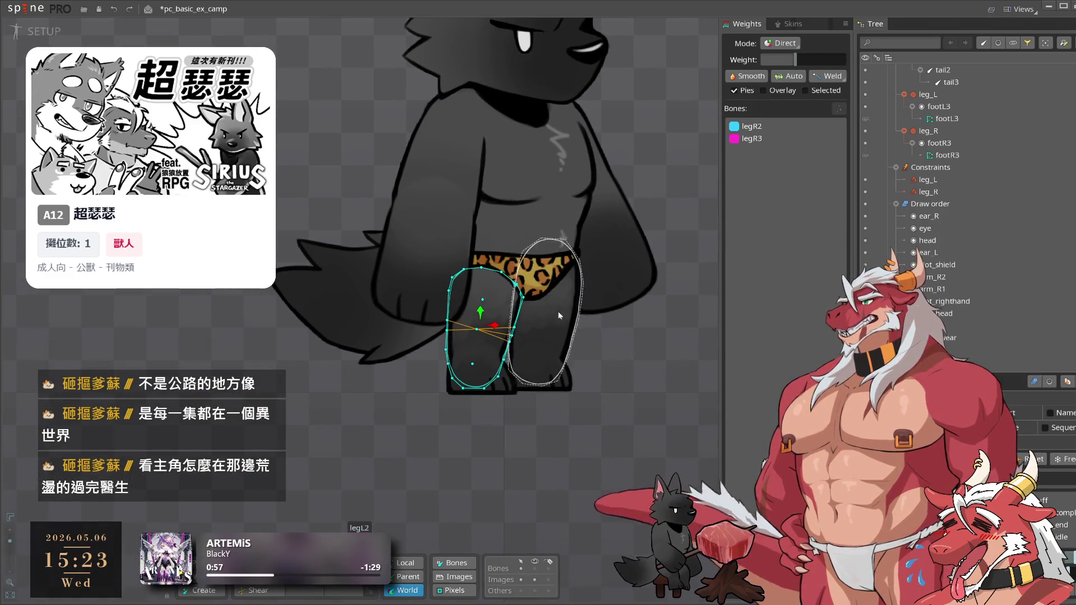
left_click_drag(1048, 376, 1037, 404)
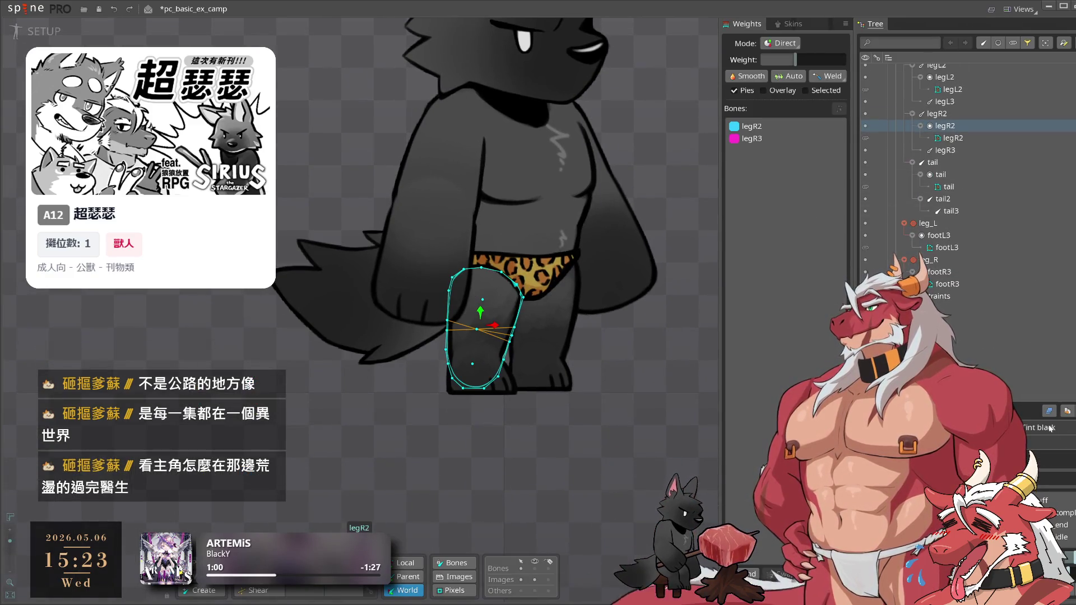
scroll(997, 332, "down", 2)
left_click_drag(948, 289, 952, 307)
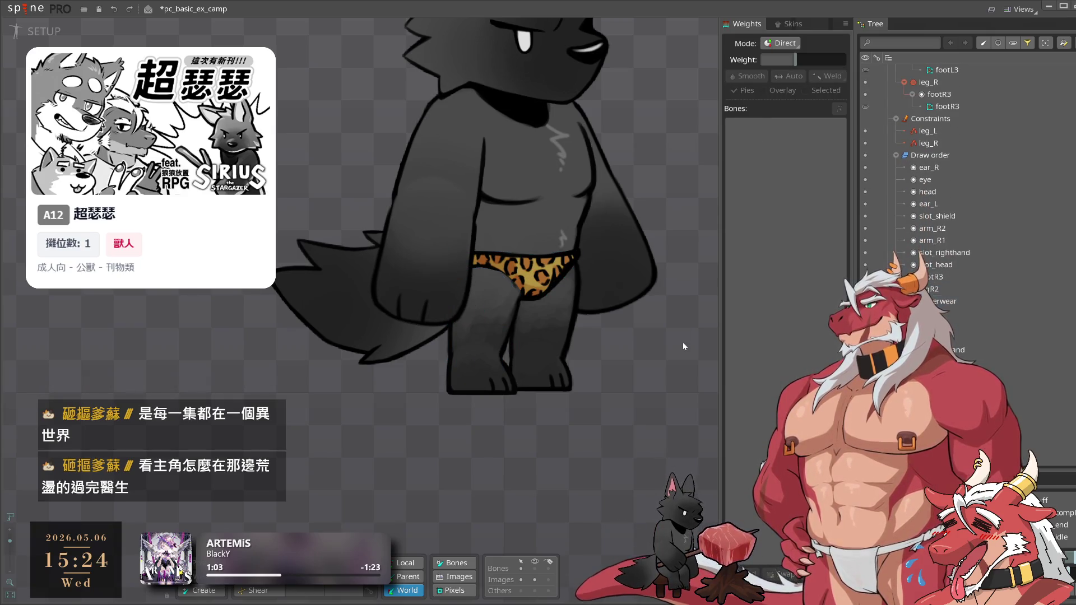
left_click(59, 32)
Play through c_camp_peek, g_defense_end, g_walk, r_attack_01, r_attack_02, r_idle and w_attack
key("space")
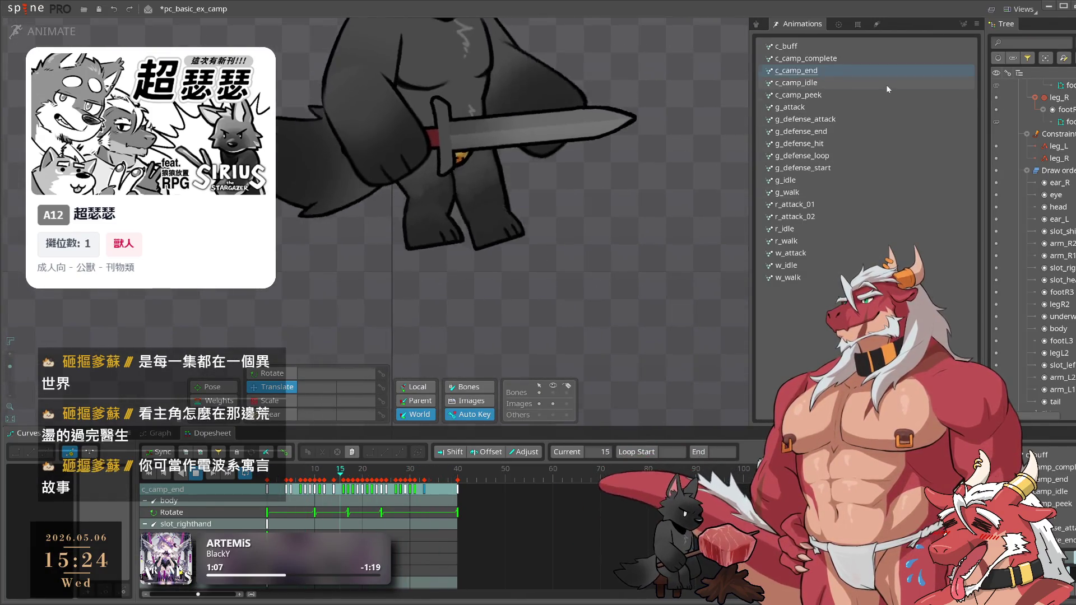
double_click(877, 95)
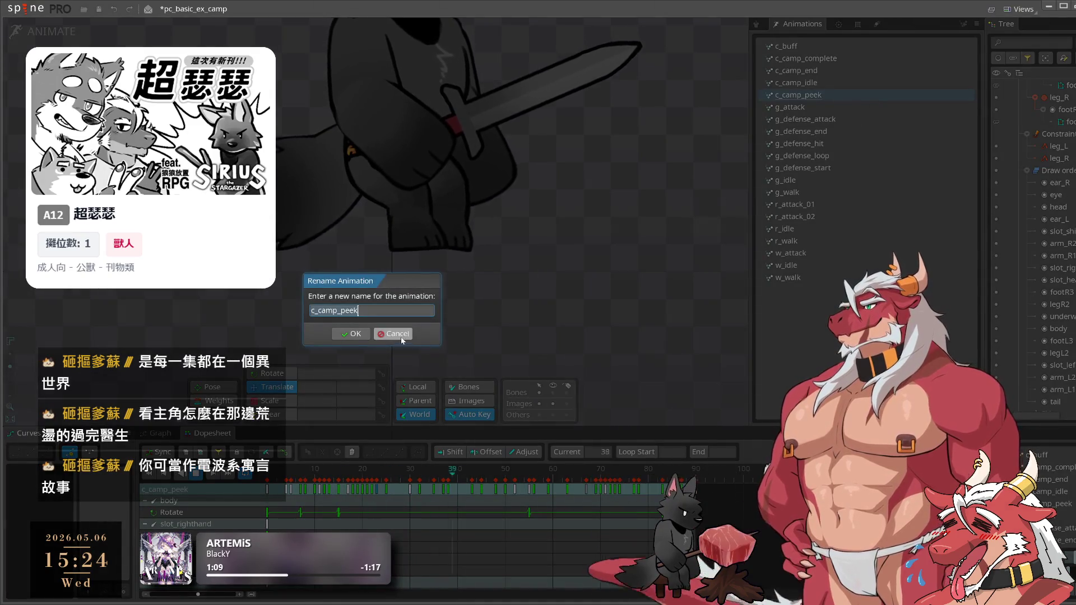
left_click(396, 335)
left_click(833, 132)
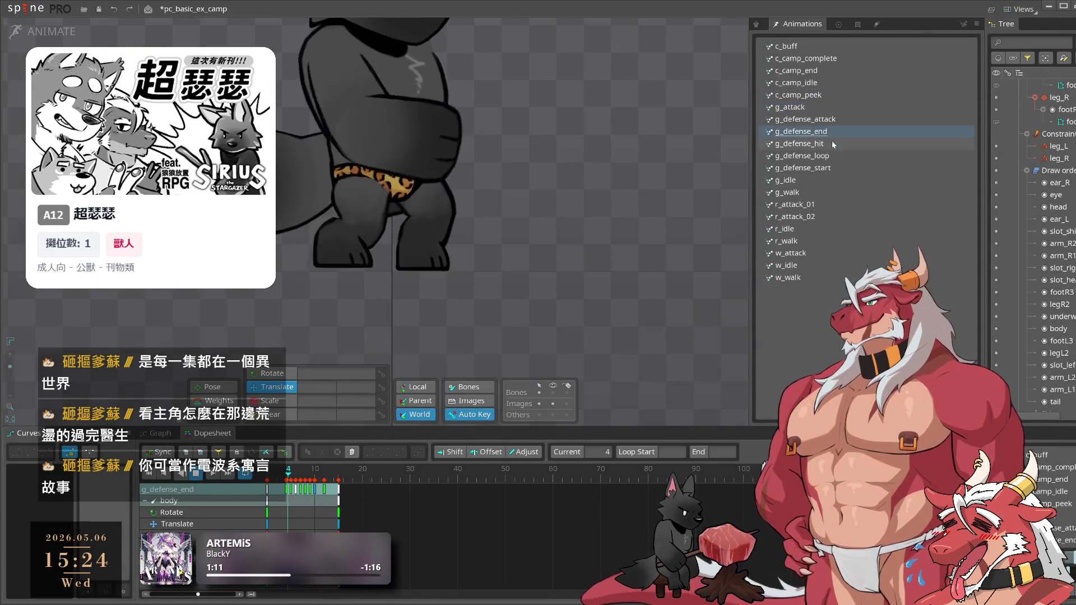
left_click(834, 164)
left_click(832, 194)
left_click(832, 204)
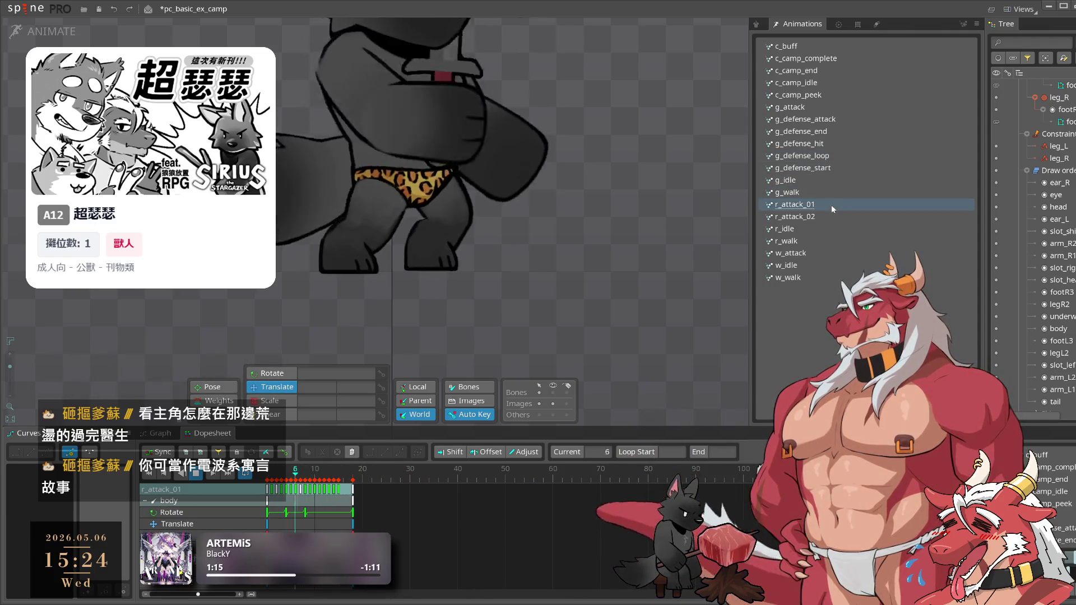
left_click(832, 218)
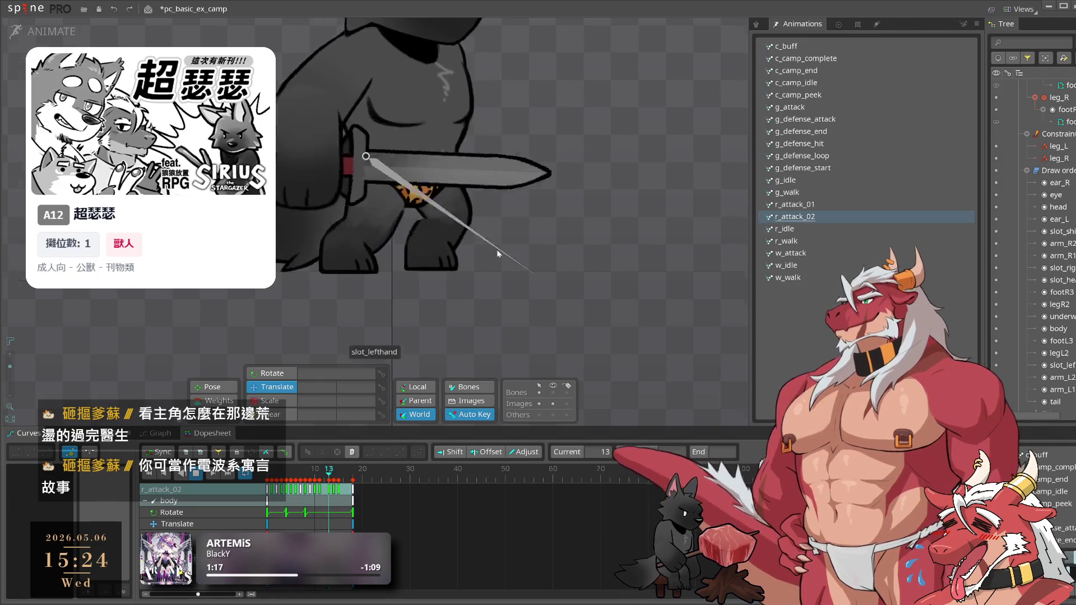
left_click(852, 230)
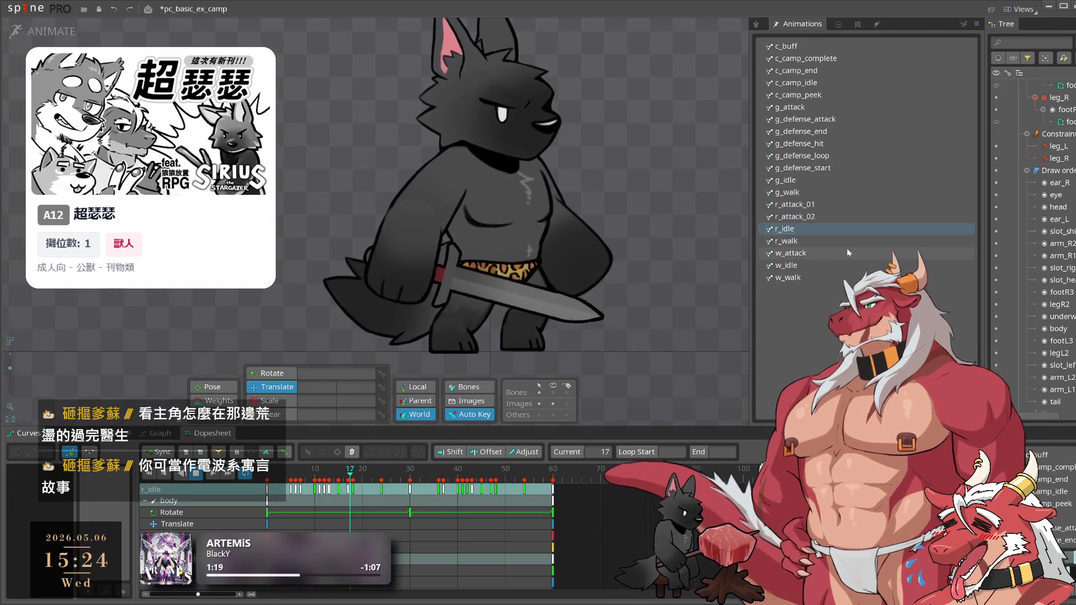
left_click(843, 252)
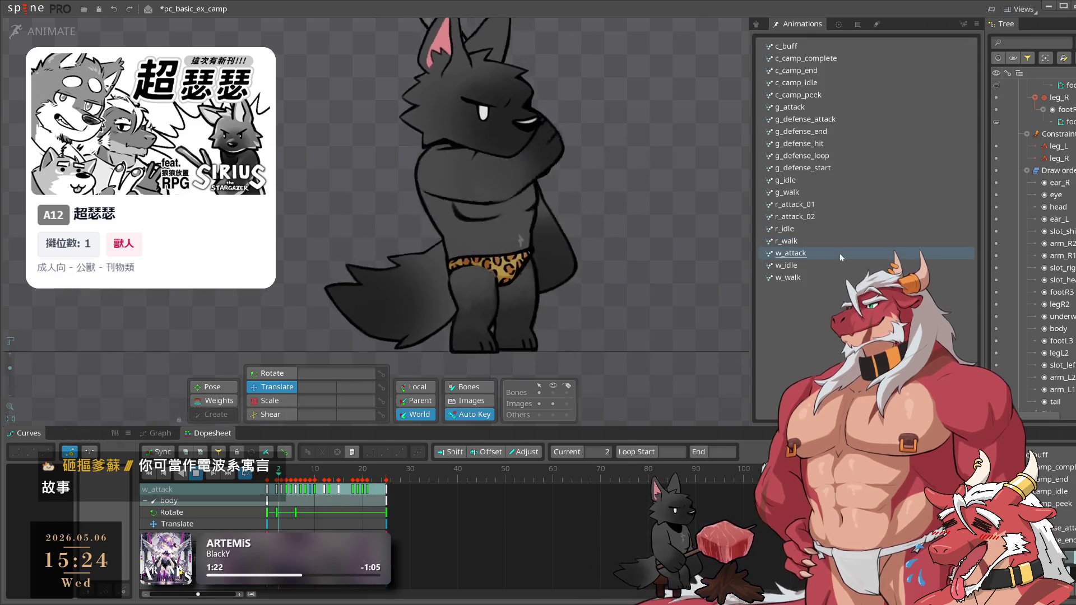
scroll(352, 280, "up", 3)
left_click(352, 280)
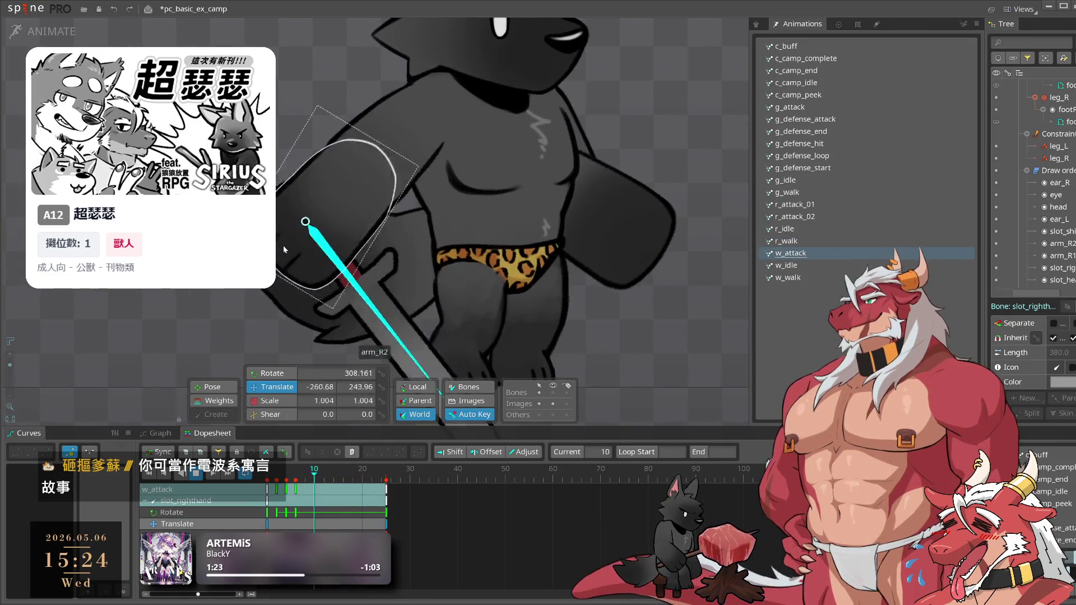
In setup mode, edit the legR2 mesh and pull its side hull vertices inward
key("Tab")
scroll(419, 383, "up", 3)
left_click(419, 383)
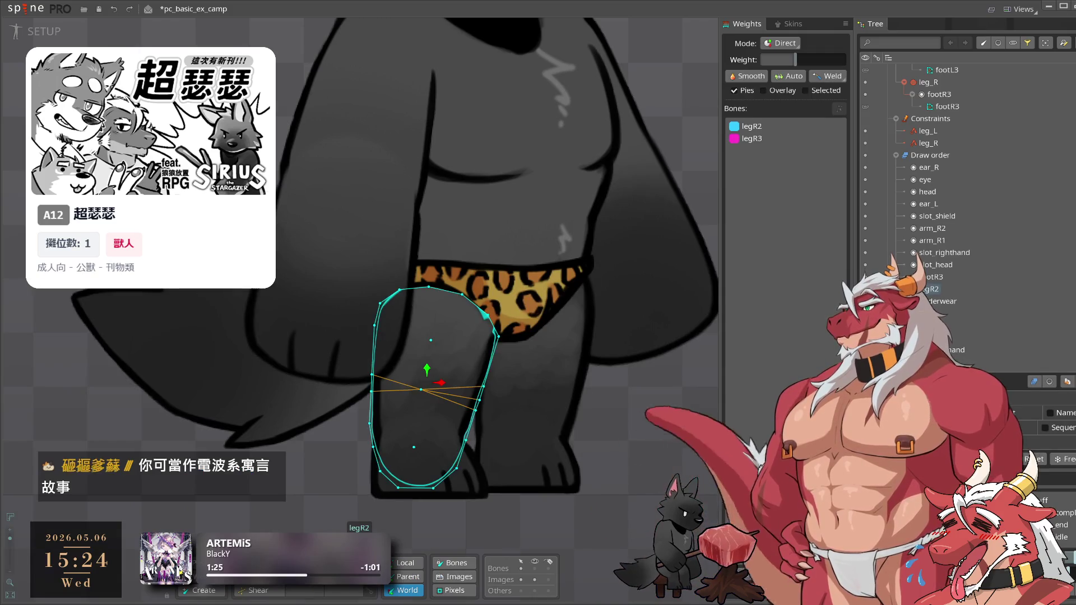
double_click(486, 315)
left_click_drag(420, 272, 414, 289)
left_click_drag(440, 334, 439, 334)
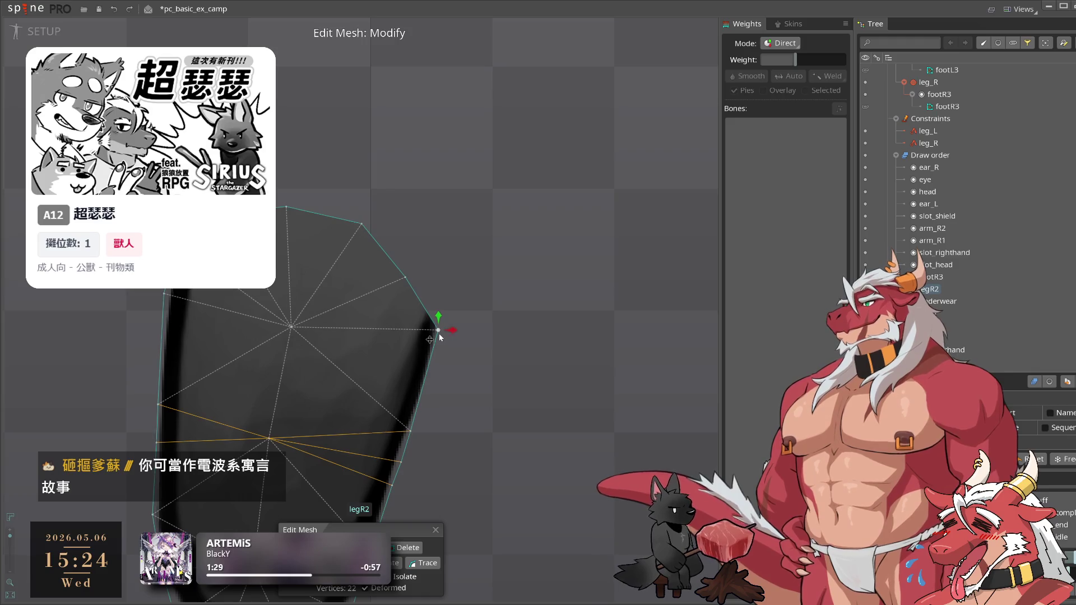
Drop legR2's upper hull vertices below the underwear edge and finish mesh editing
left_click_drag(364, 225, 356, 231)
left_click_drag(406, 278, 404, 286)
left_click_drag(287, 208, 358, 244)
left_click_drag(404, 287, 407, 294)
key("Escape")
scroll(624, 358, "down", 3)
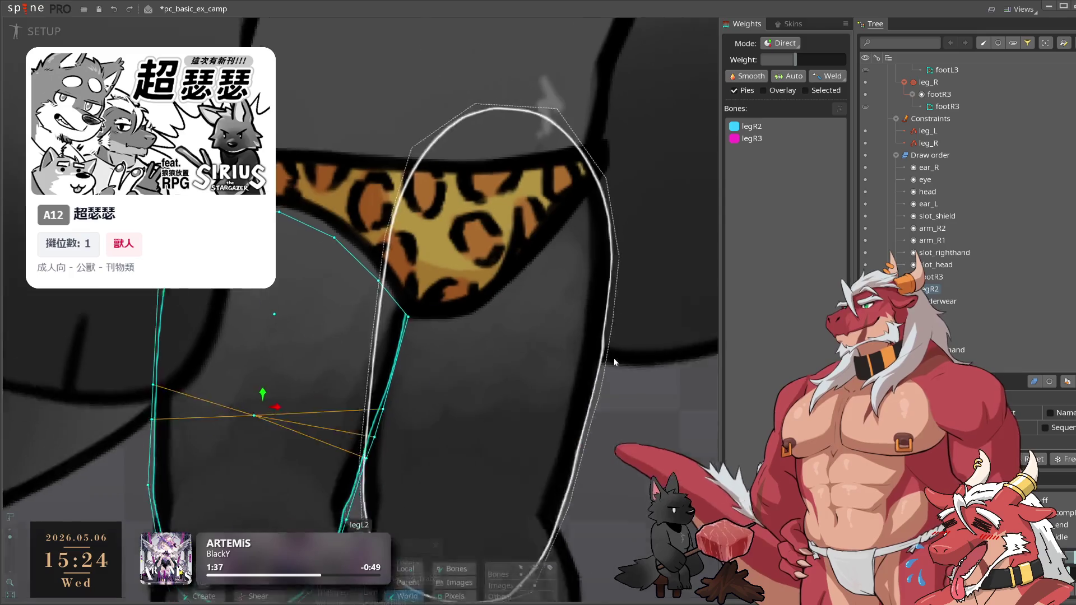
scroll(606, 377, "up", 4)
left_click(606, 377)
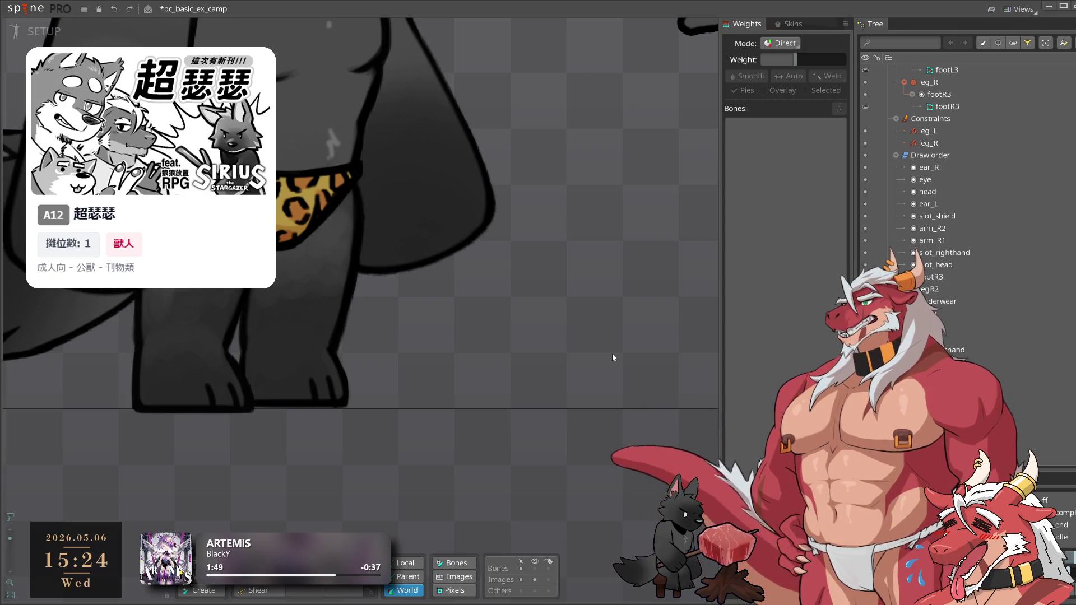
left_click_drag(516, 320, 664, 364)
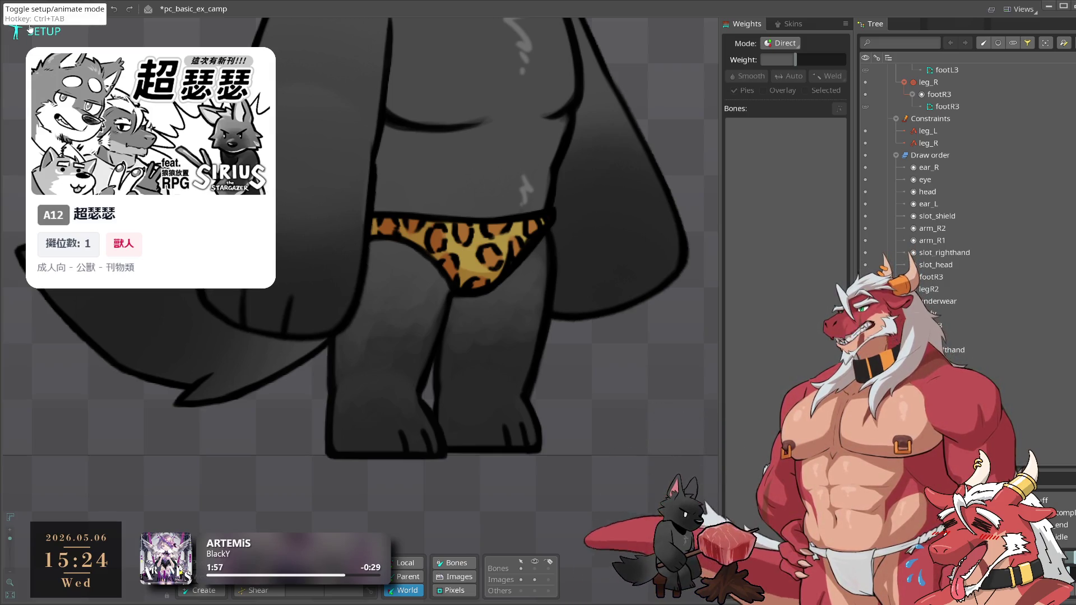
Review c_camp_complete, c_camp_end, g_attack and the g_defense attack, hit, loop and start animations
left_click(30, 28)
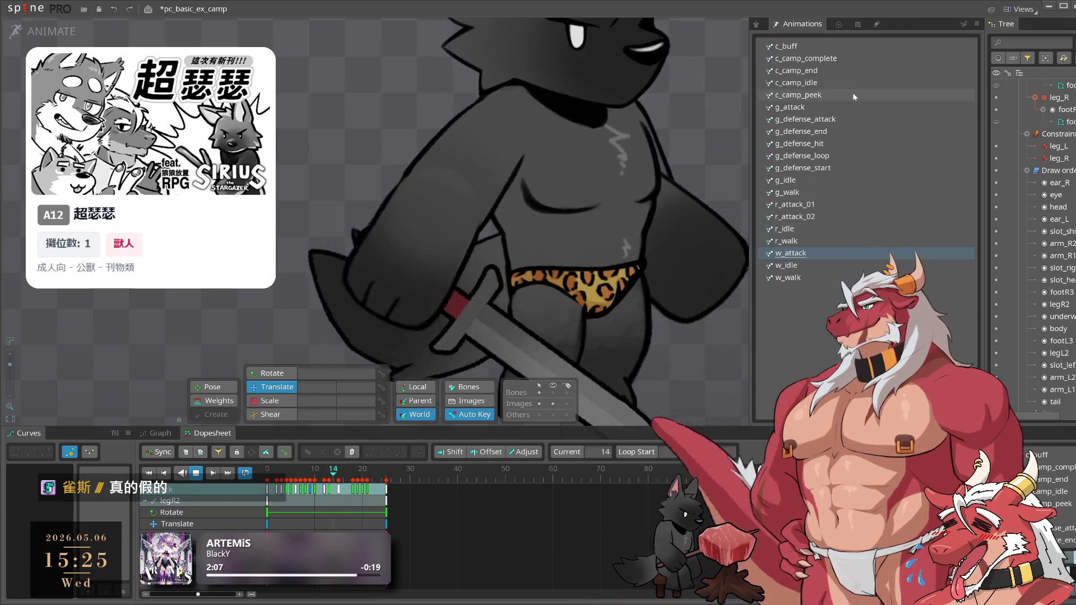
left_click(839, 59)
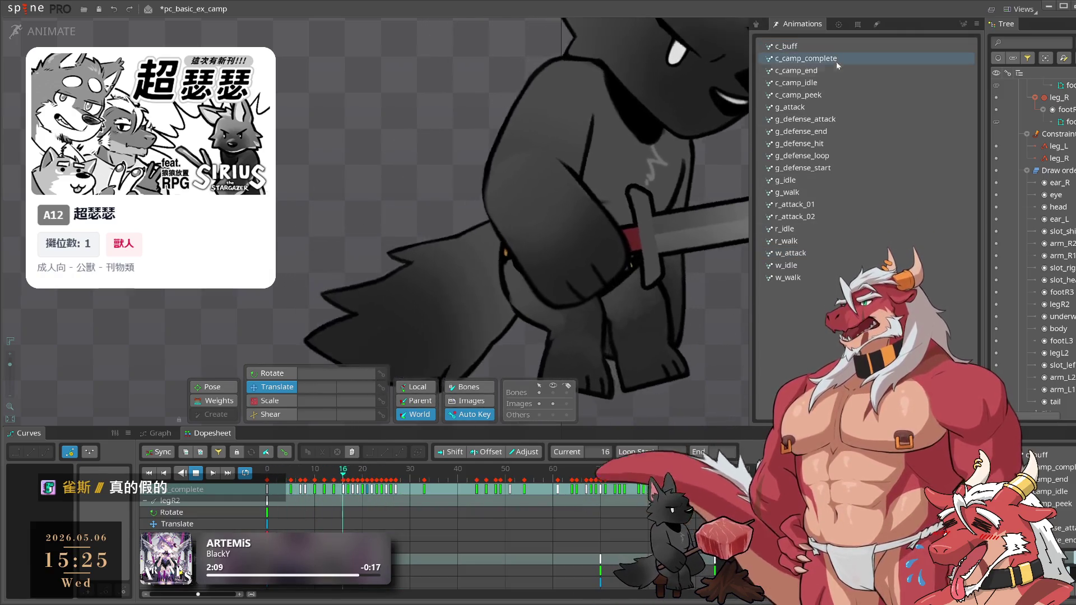
left_click(834, 72)
left_click(832, 103)
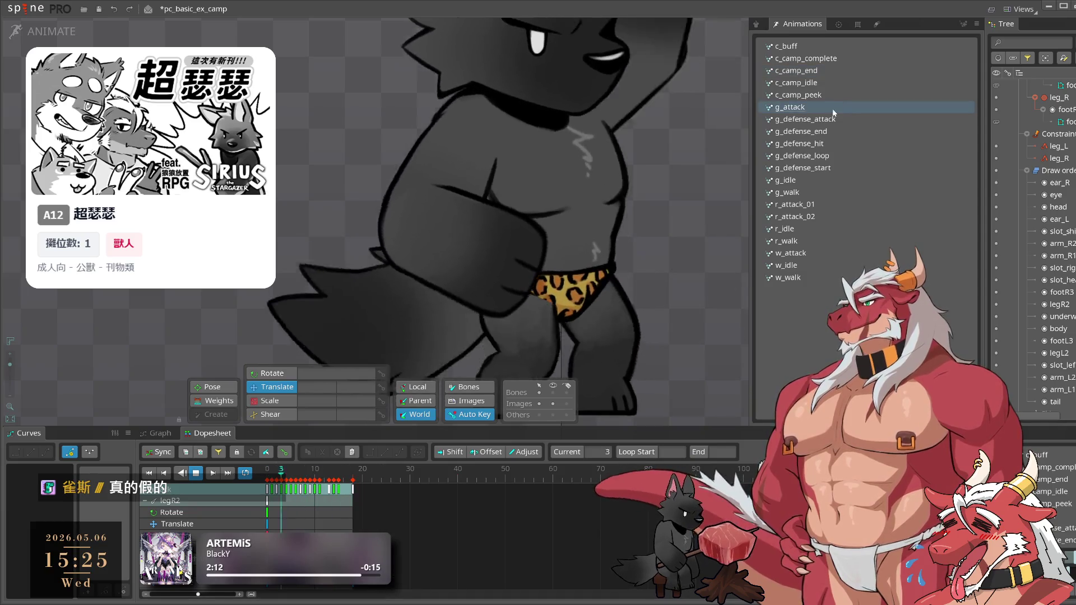
left_click(835, 121)
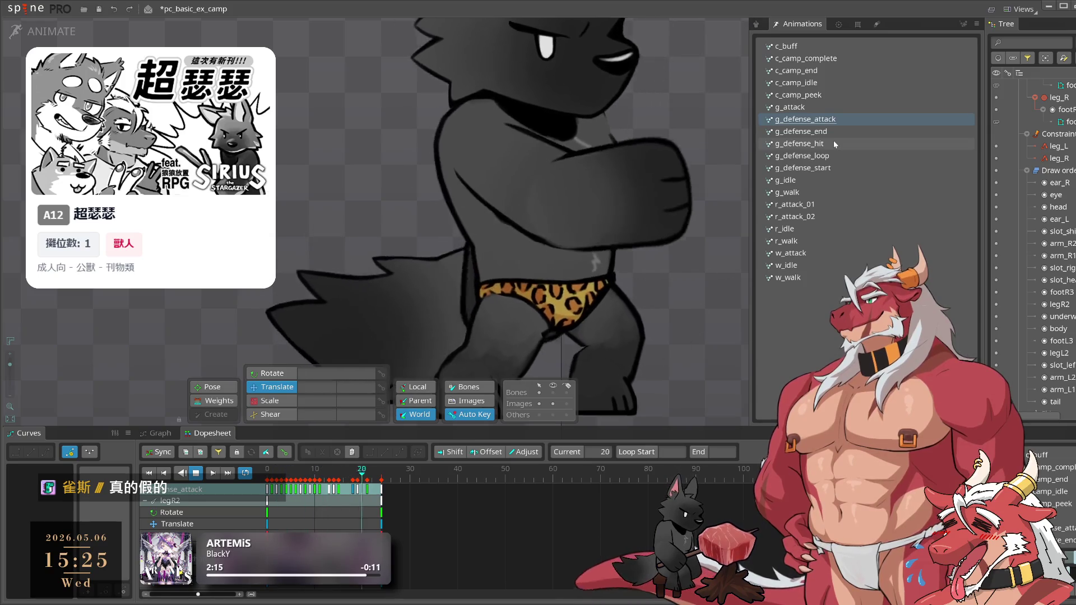
left_click(834, 142)
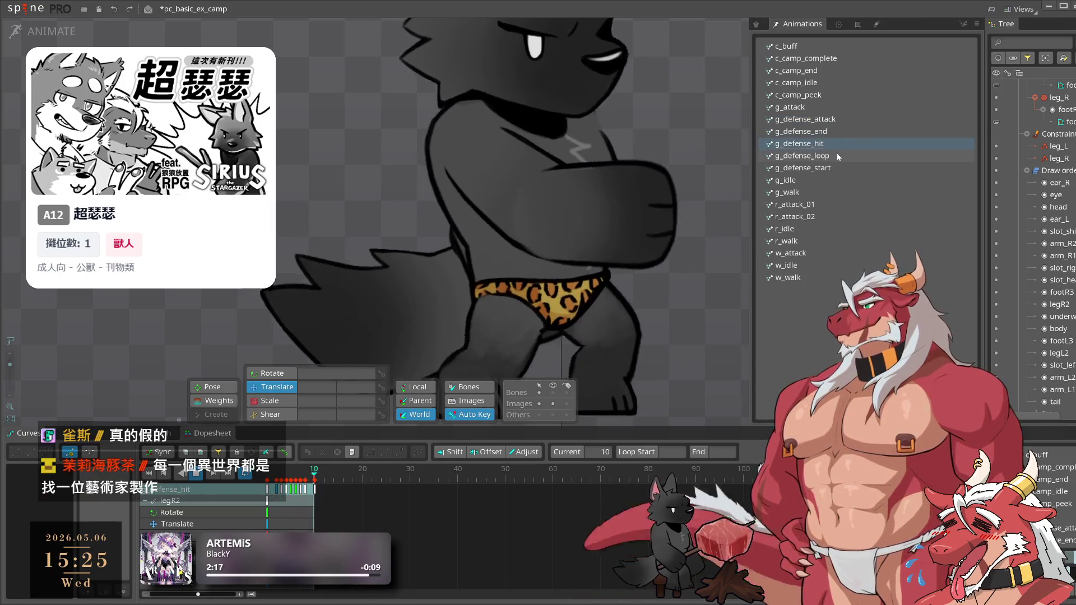
left_click(837, 155)
left_click(832, 168)
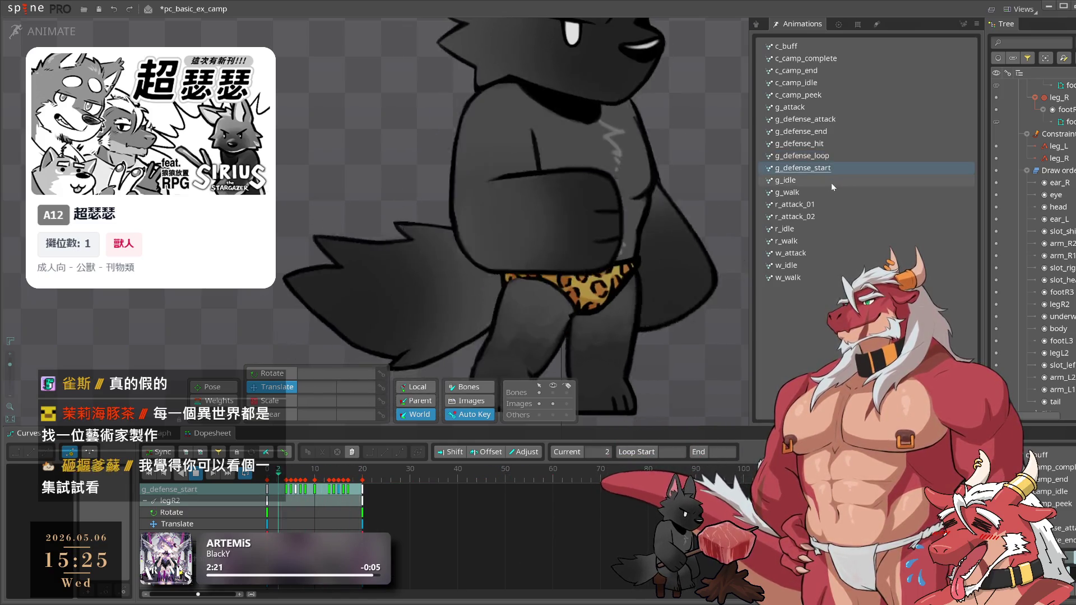
Review g_idle, g_walk, r_attack_01, r_attack_02, r_idle and w_attack, then save the project
left_click(832, 182)
left_click(832, 192)
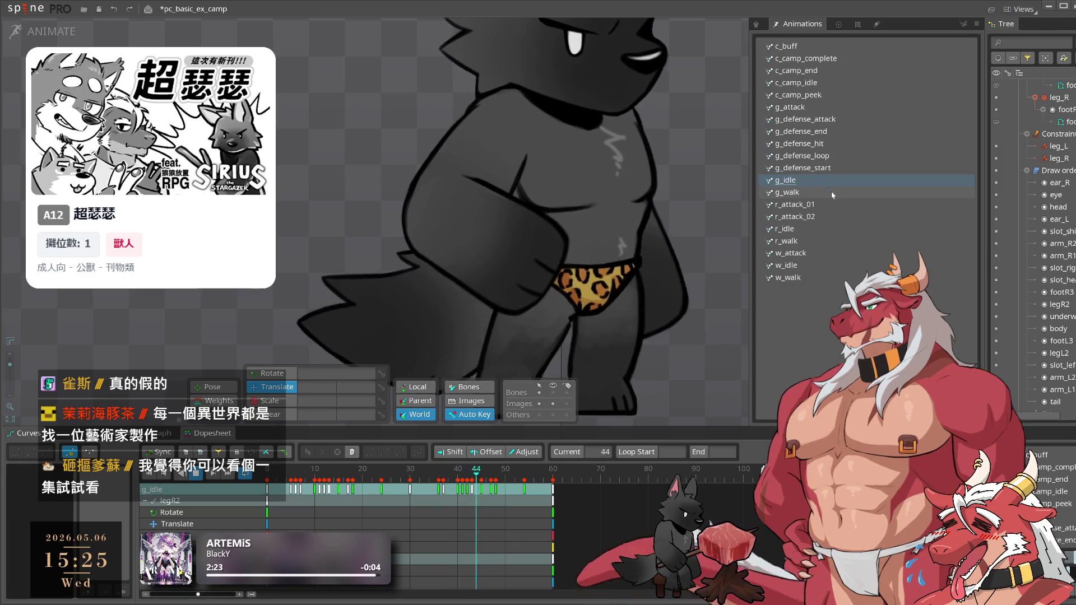
left_click(831, 204)
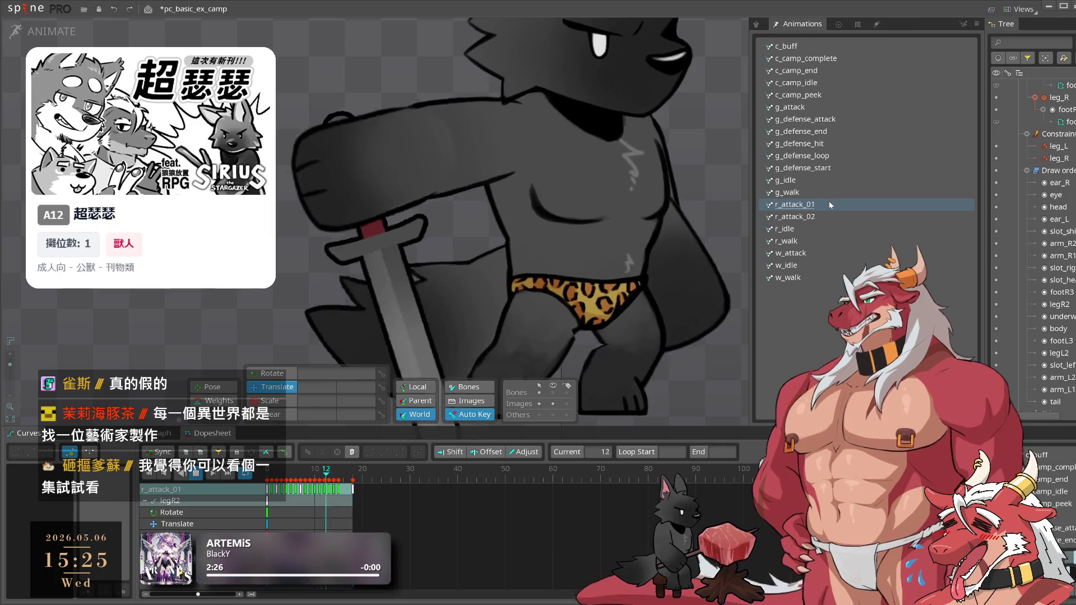
left_click(824, 215)
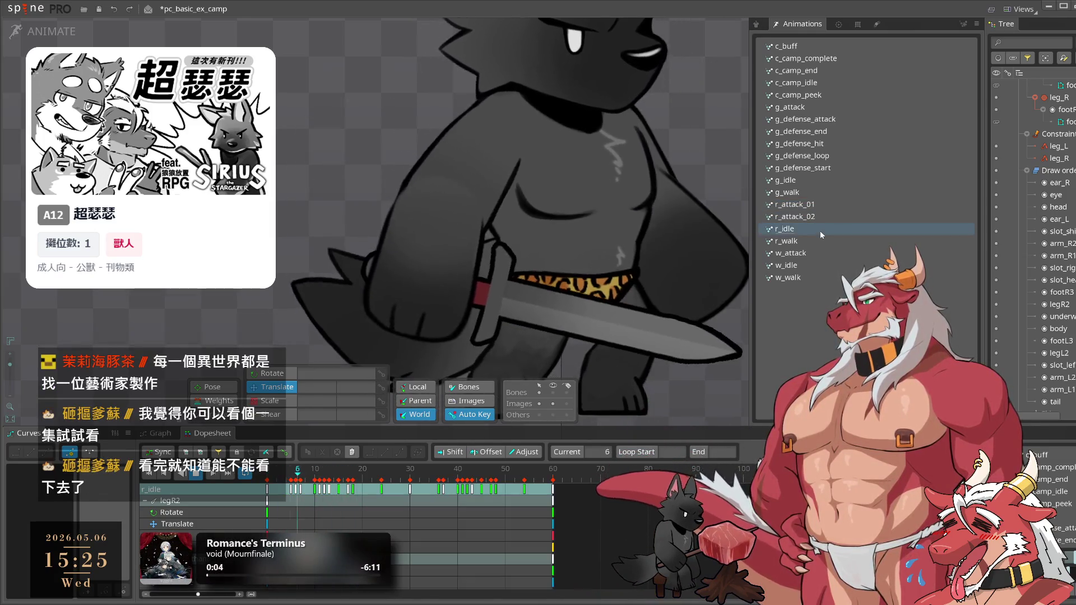
left_click(793, 253)
left_click(600, 253)
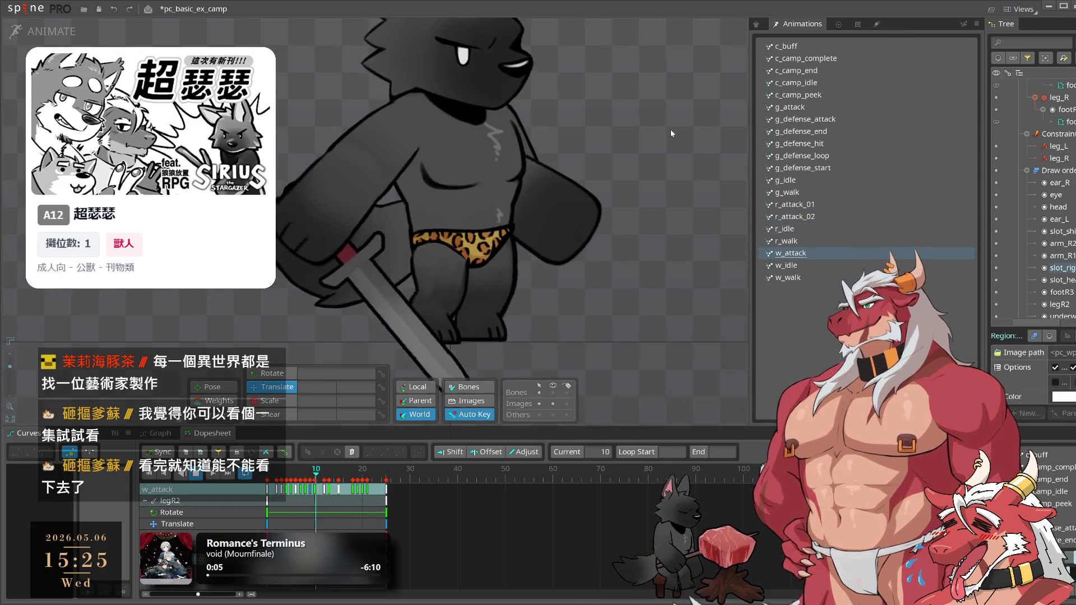
key("ctrl+s")
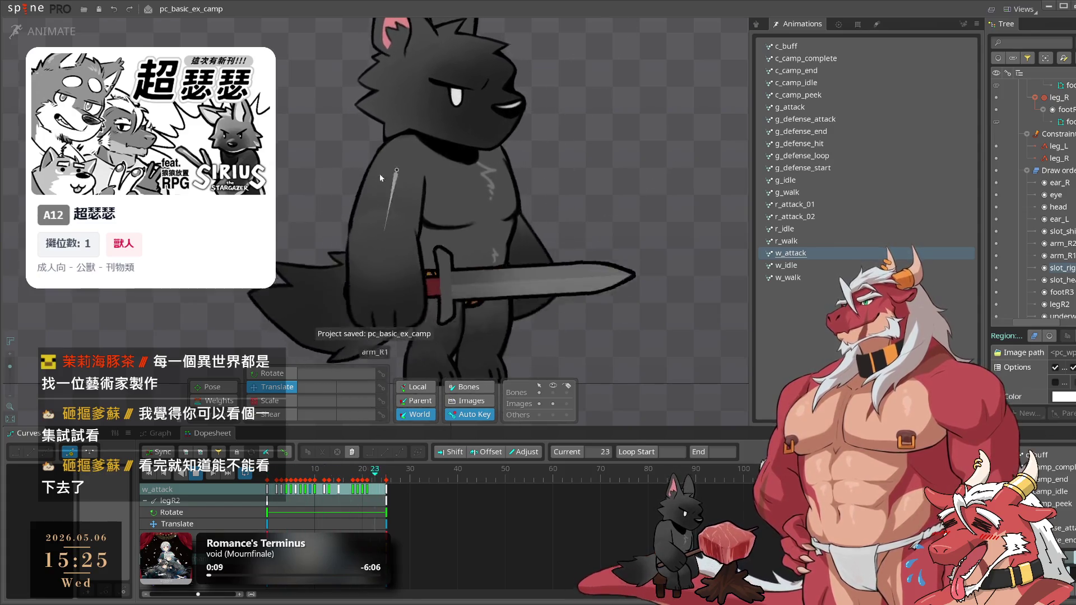
Open the Save Project dialog from the Spine menu, then cancel it without saving again
left_click(33, 11)
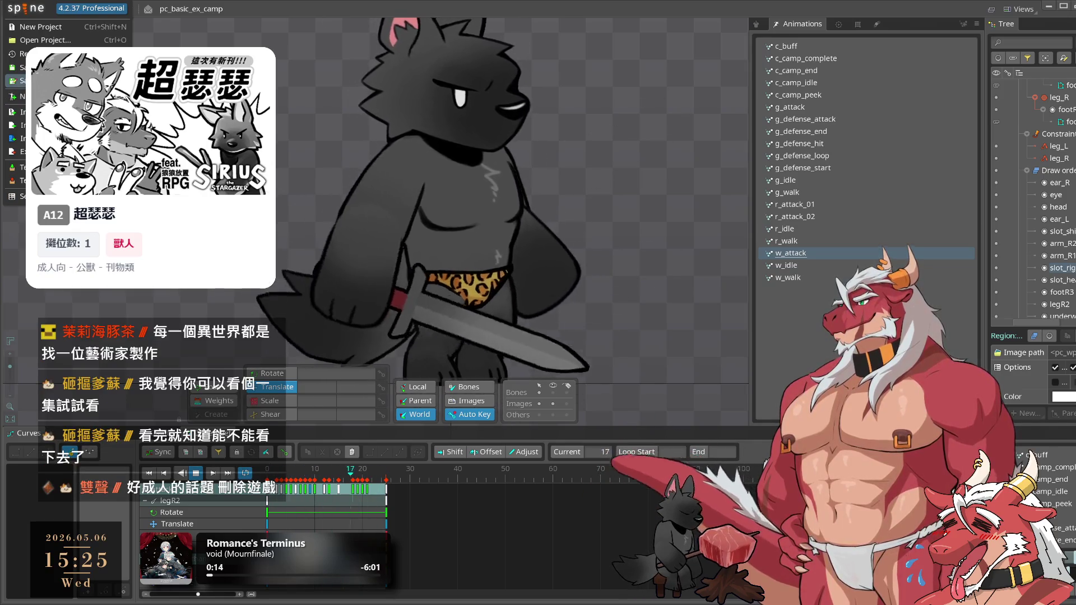
left_click(45, 40)
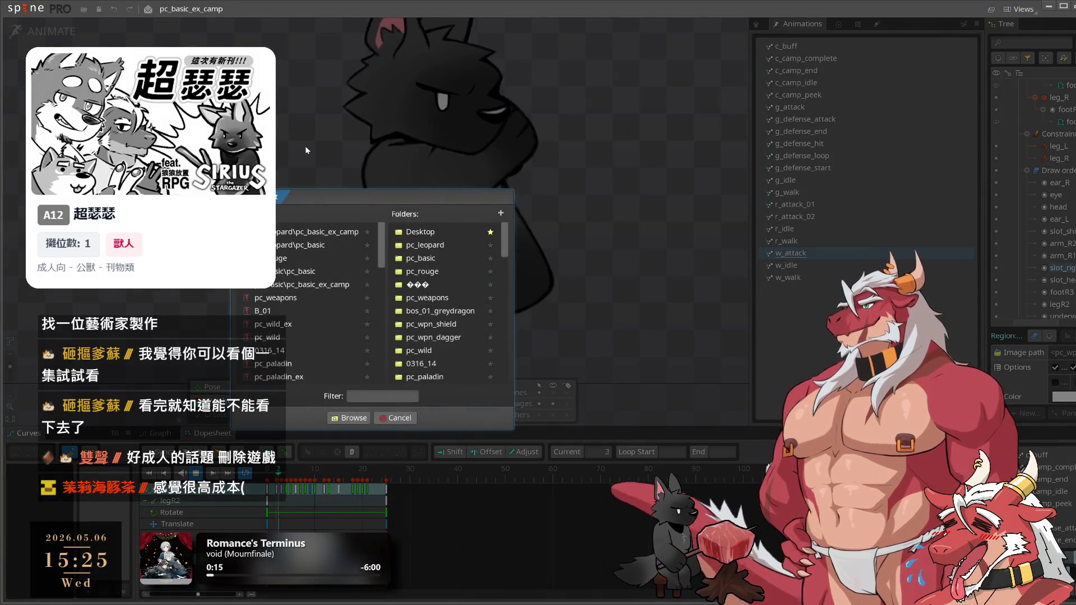
left_click_drag(350, 193, 620, 240)
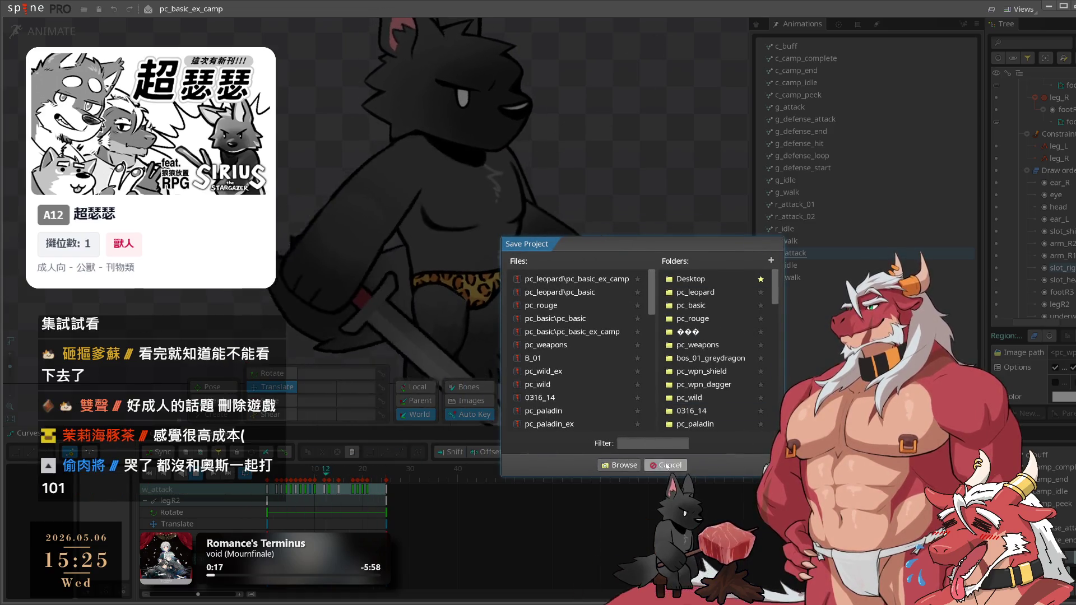
left_click(667, 465)
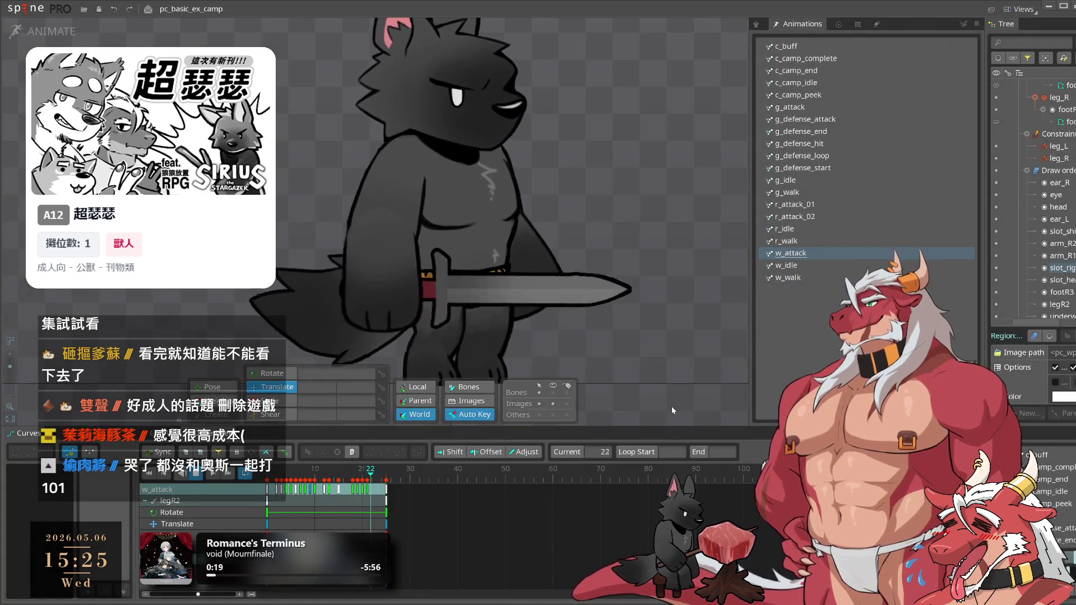
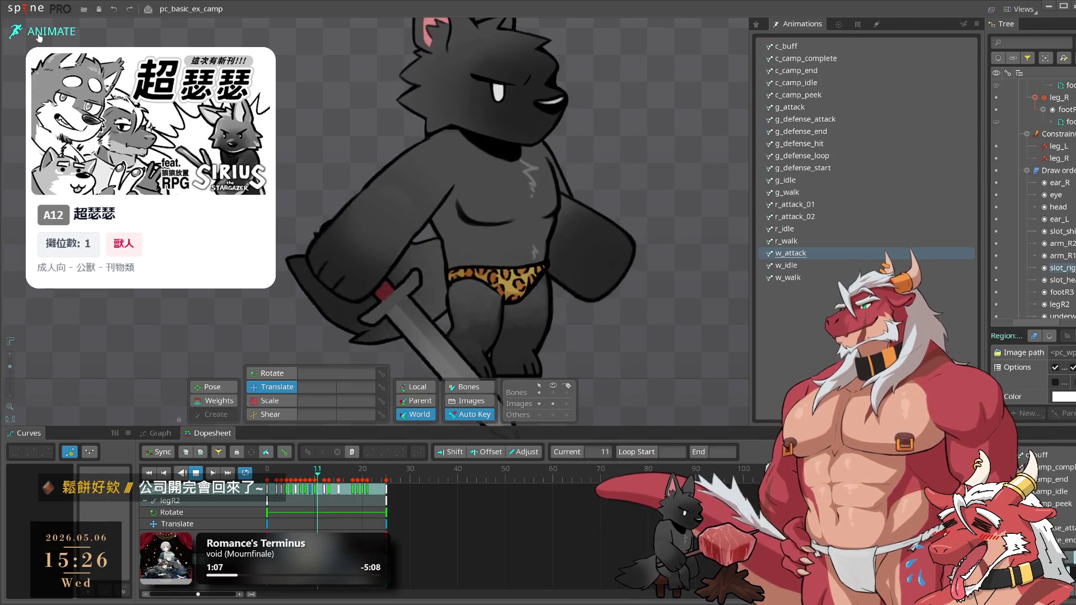
Select the briefs mesh, switch to Setup mode, and zoom the view onto the wolf
left_click(485, 277)
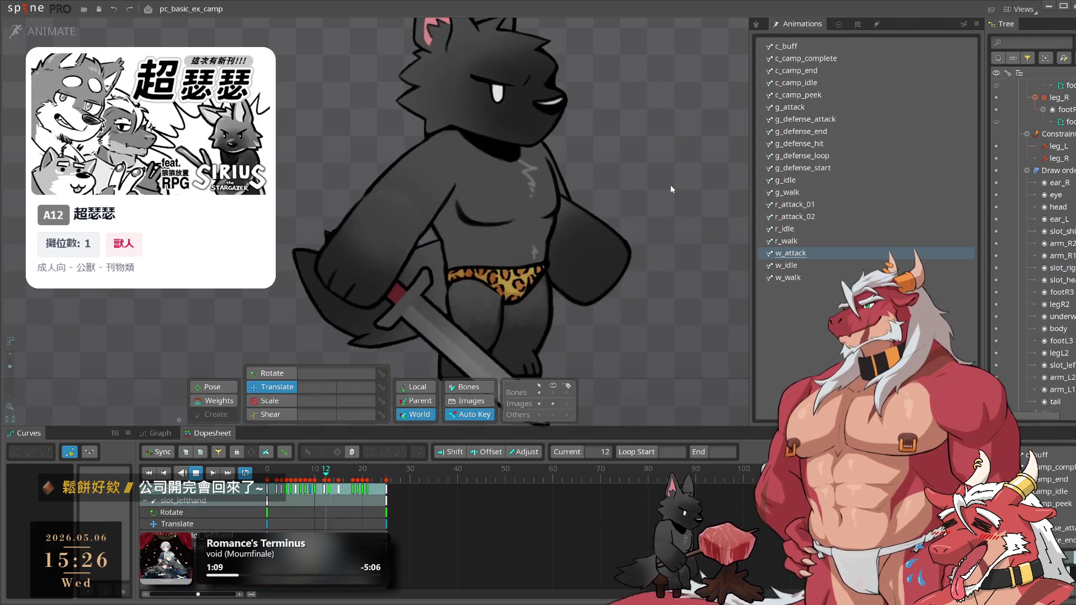
left_click(65, 29)
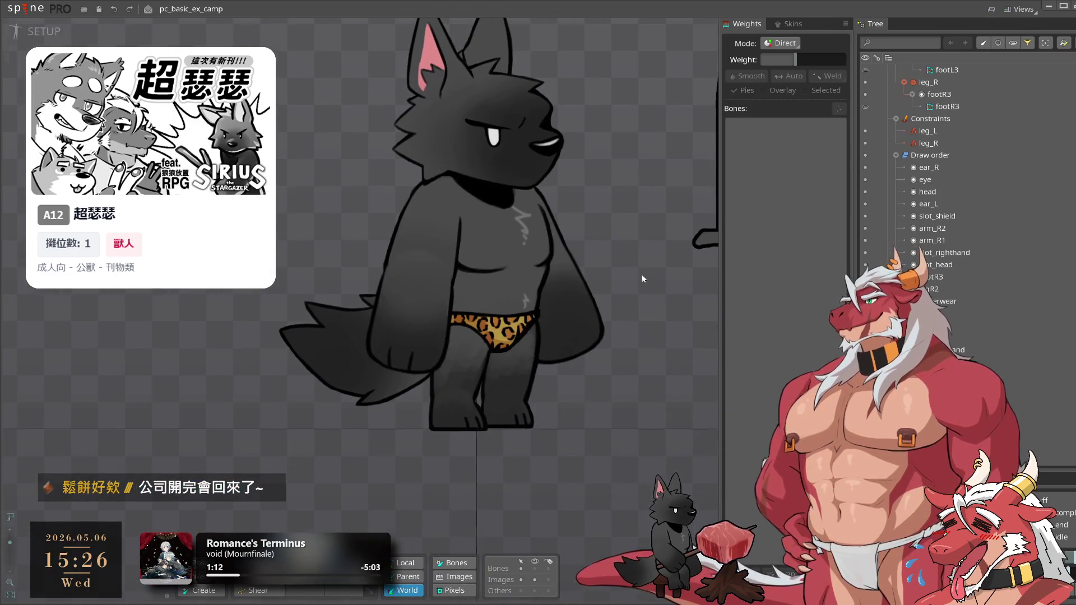
left_click_drag(648, 279, 508, 310)
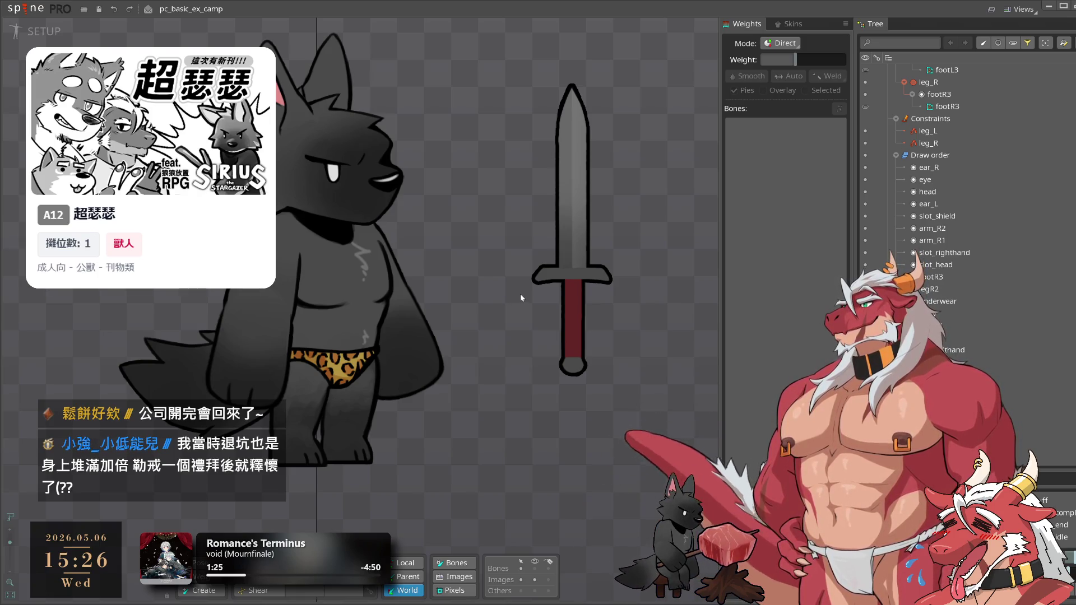
left_click_drag(439, 255, 561, 272)
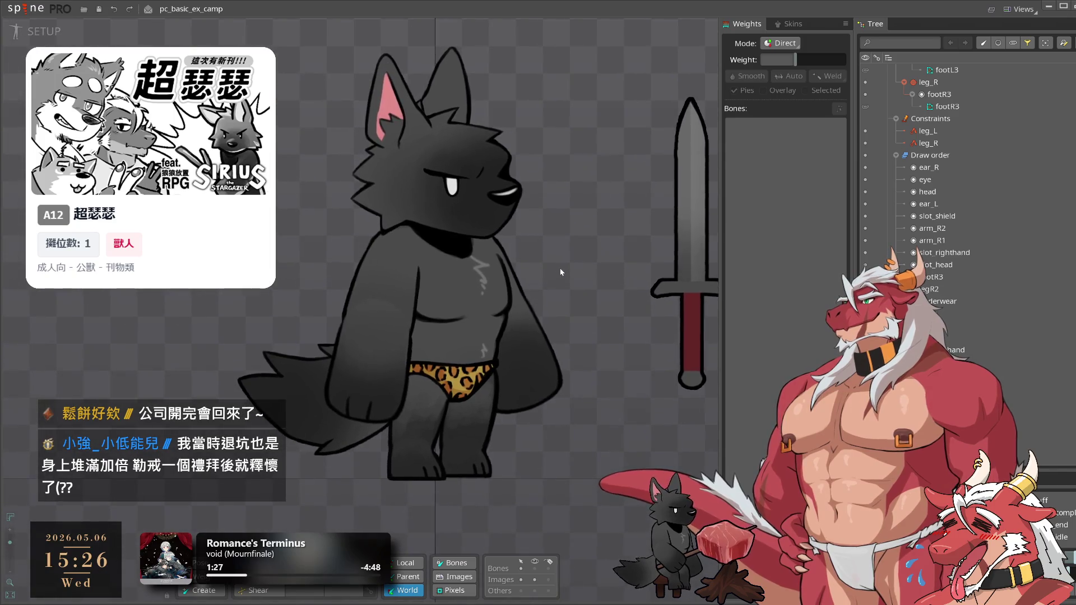
scroll(468, 392, "up", 3)
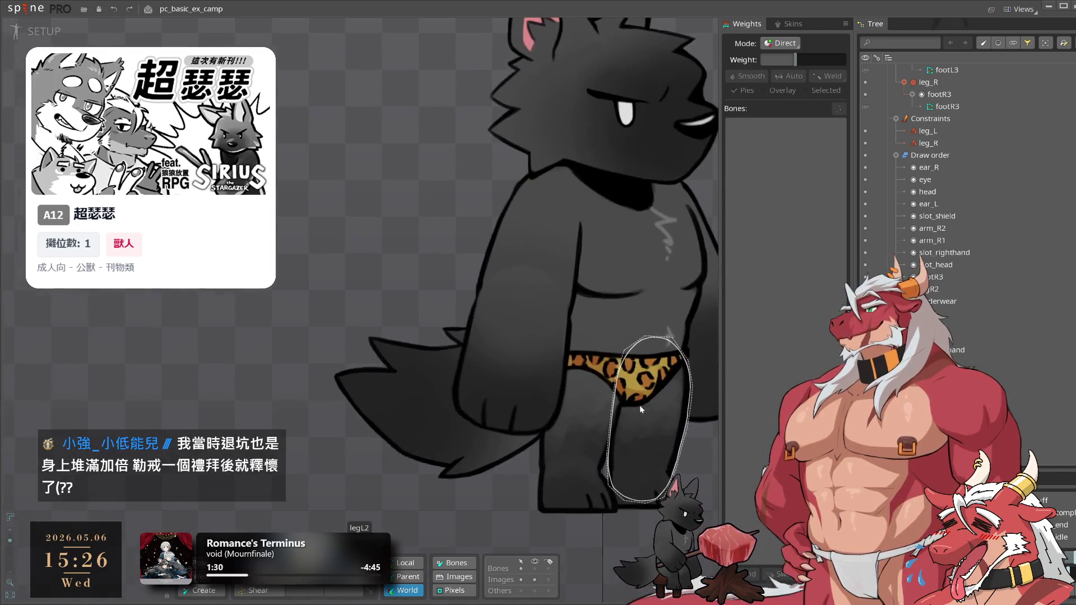
left_click_drag(631, 465, 598, 463)
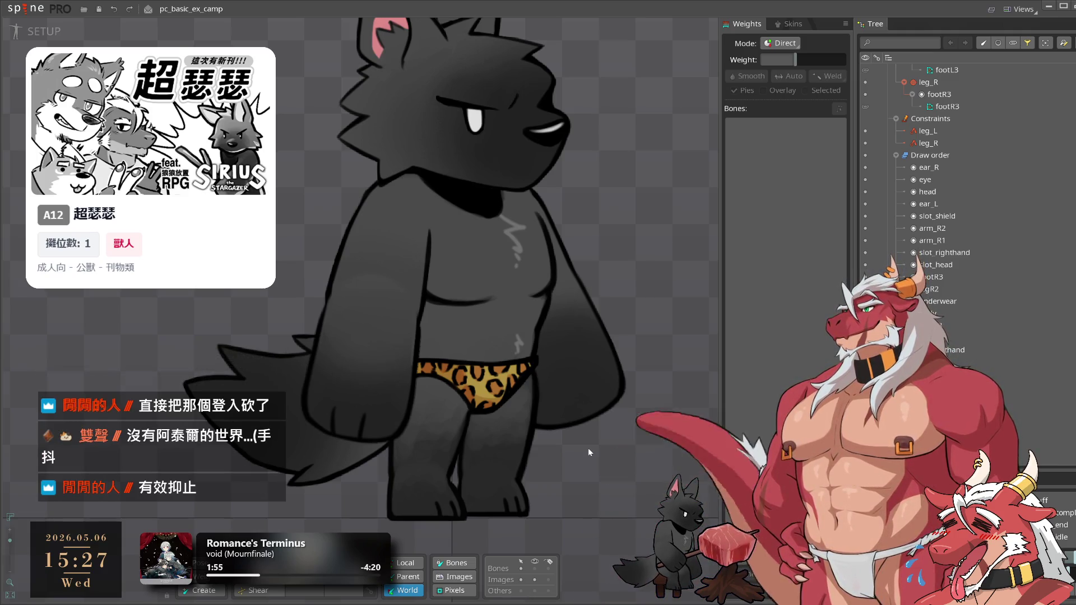
Go back to Animate mode on w_attack, zoom out, and choose Save Project As
left_click(47, 33)
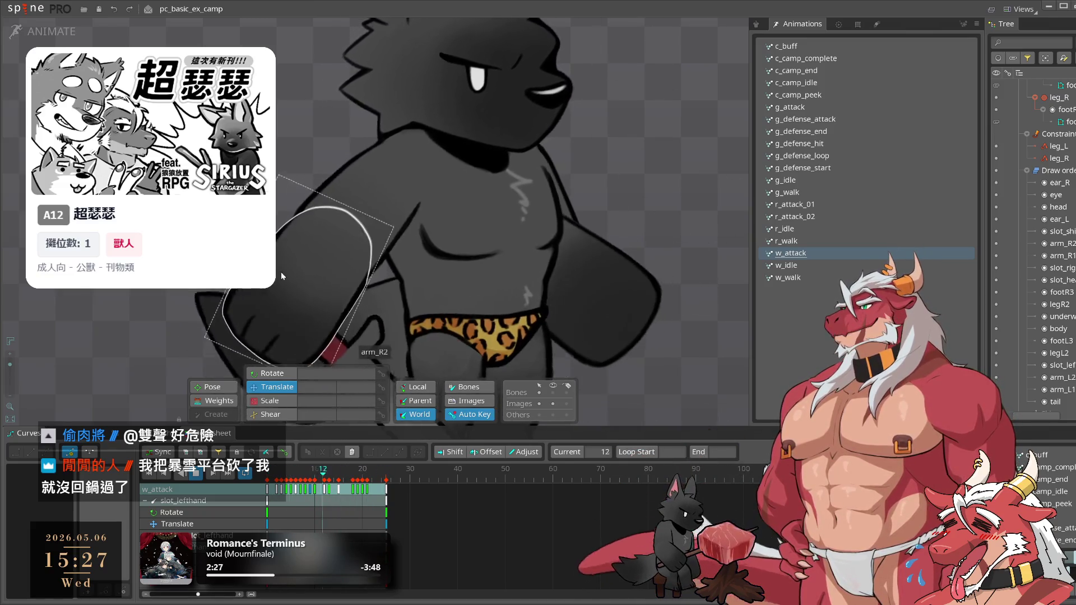
scroll(303, 288, "down", 3)
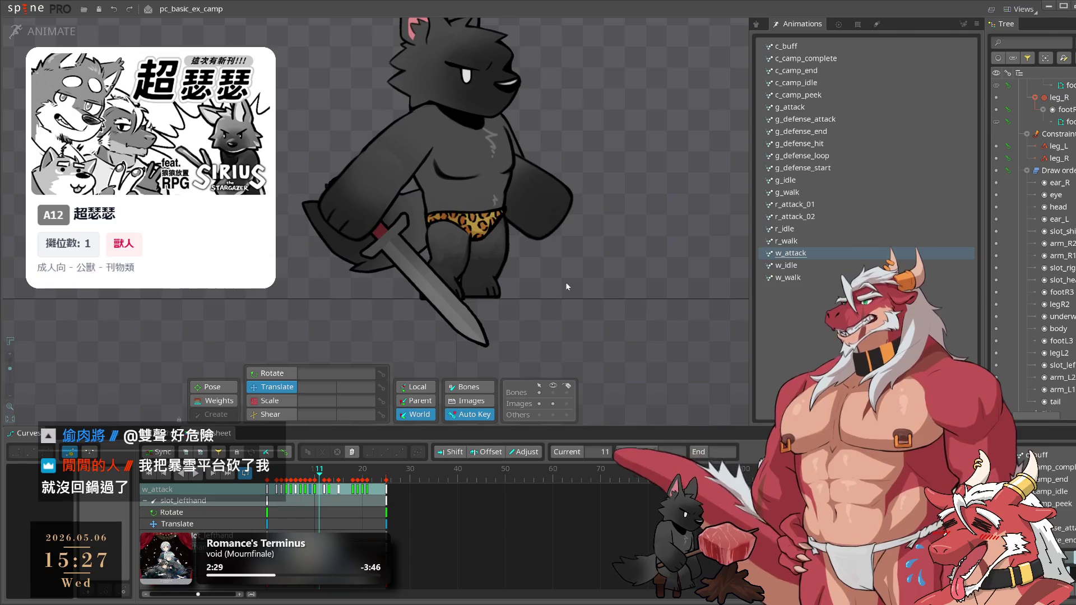
left_click(24, 8)
left_click(22, 80)
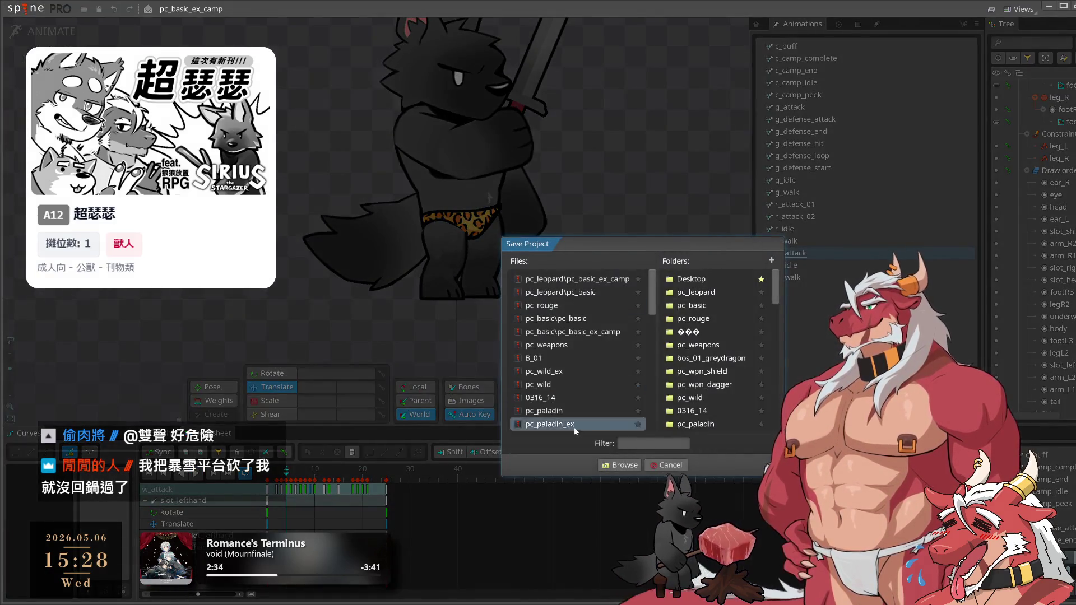
Browse to the target folder and save the project as pc_leopard
left_click(619, 469)
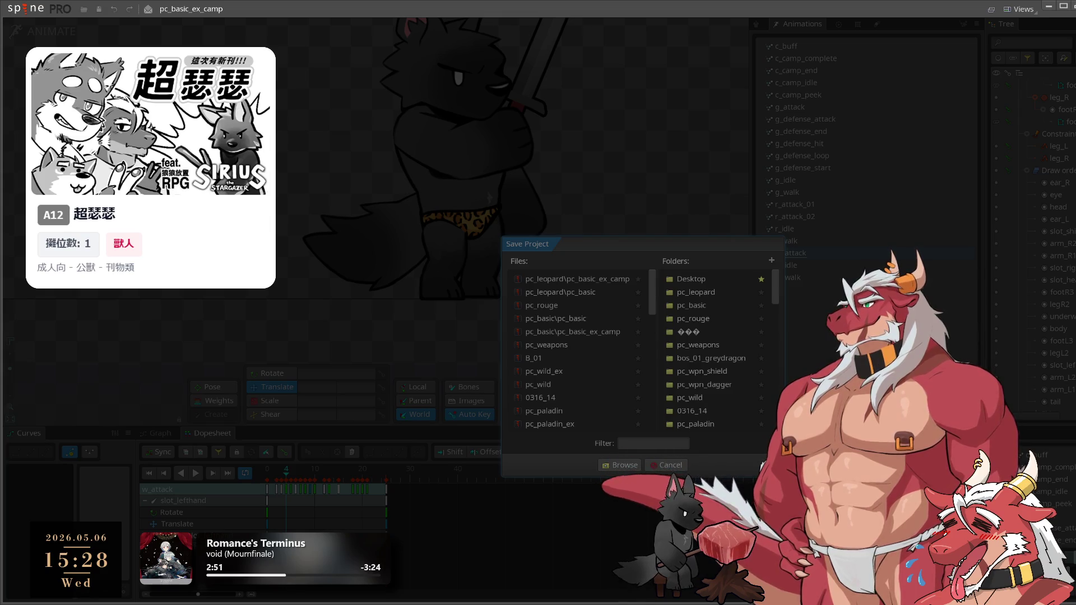
key("Return")
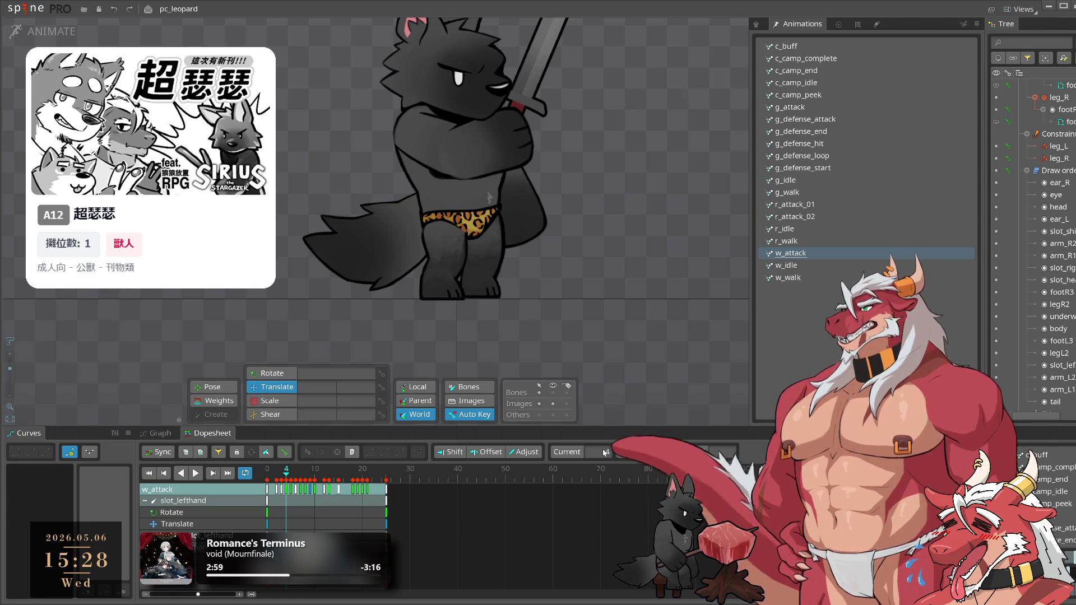
mouse_move(606, 315)
left_mouse_down()
mouse_move(657, 344)
mouse_move(640, 306)
mouse_move(682, 356)
mouse_move(685, 344)
mouse_move(664, 366)
left_mouse_up()
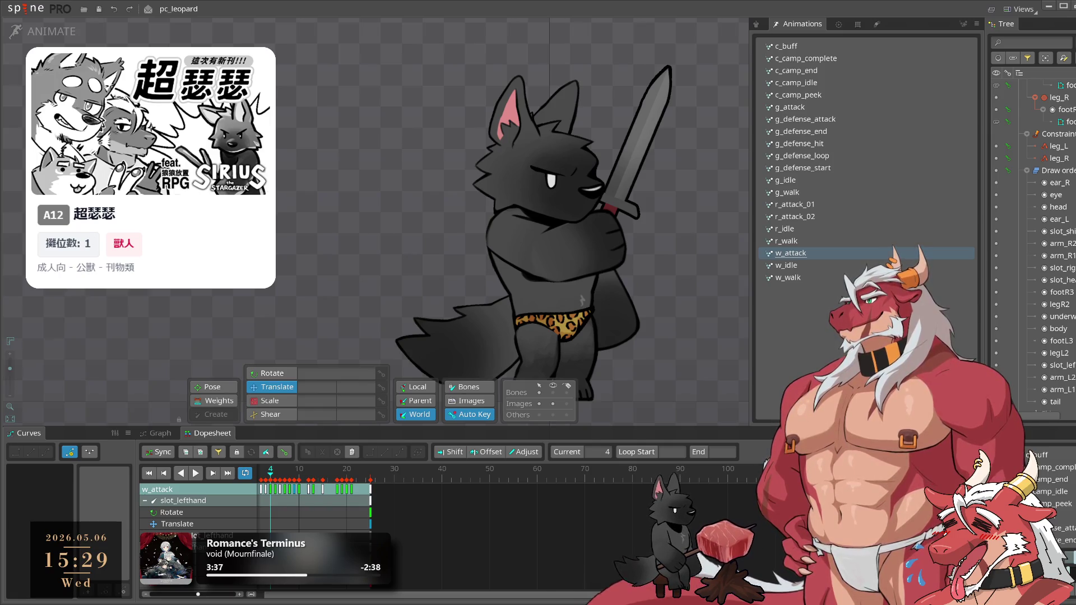
left_click_drag(380, 303, 357, 289)
key("space")
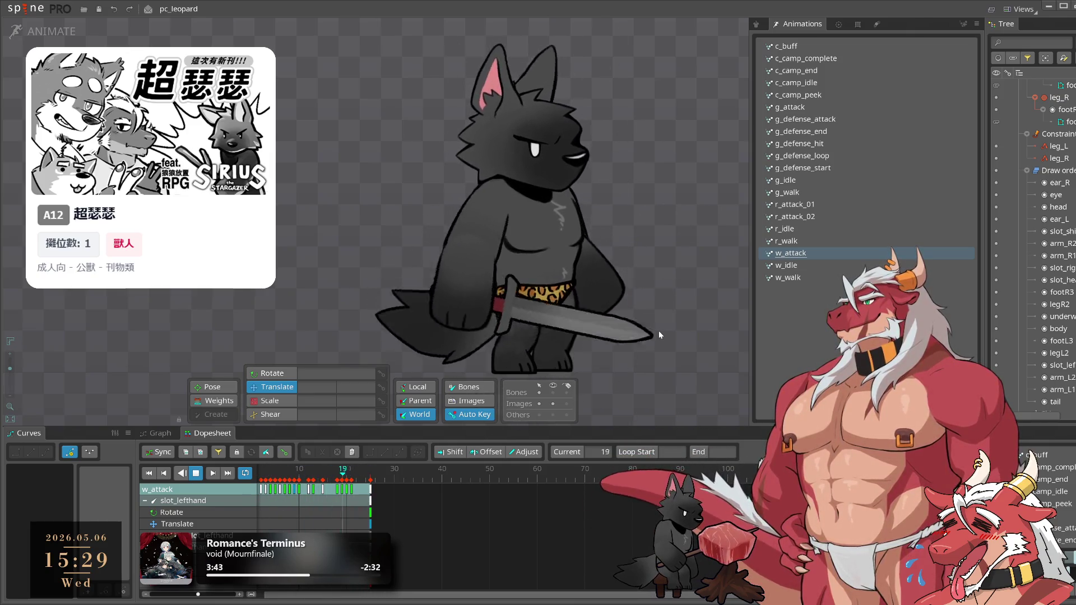
key("space")
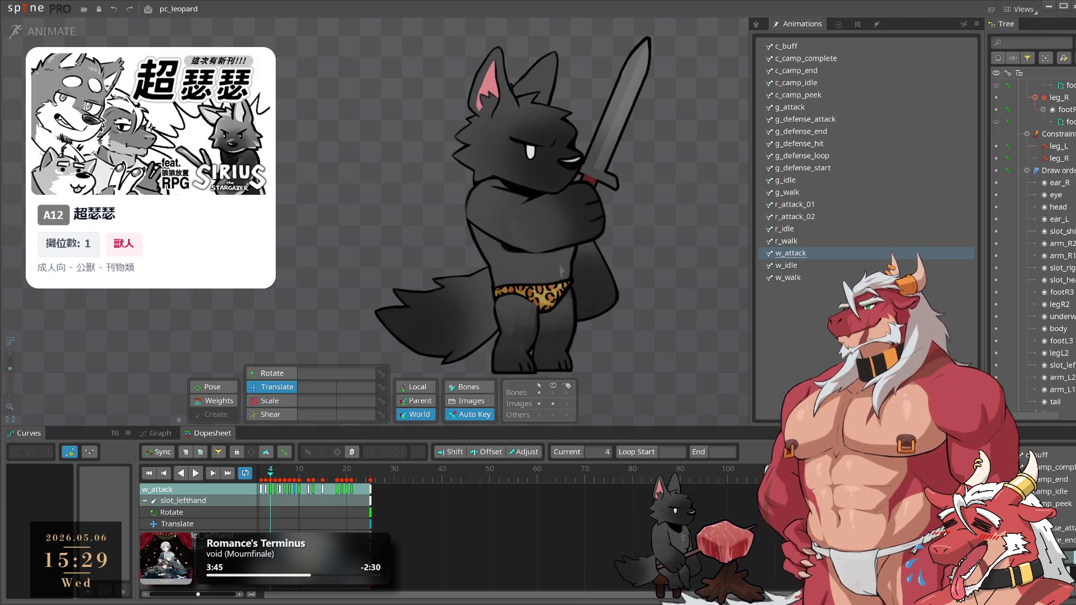
scroll(1047, 126, "up", 10)
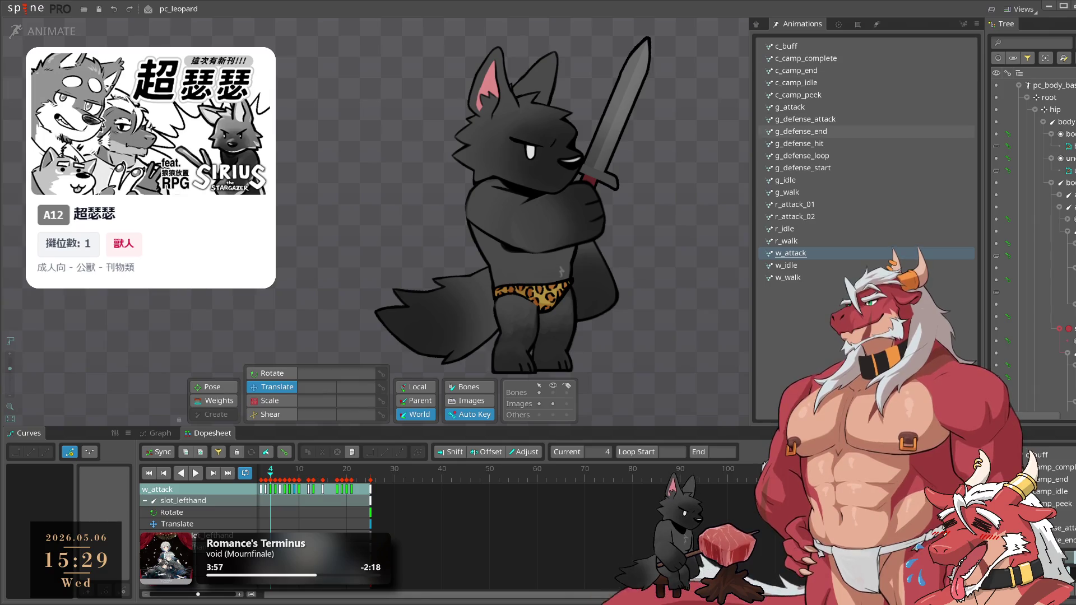
Widen the Tree panel, pan the wolf's feet into view, and switch to Photoshop
left_click_drag(753, 185, 809, 185)
left_click_drag(985, 185, 881, 185)
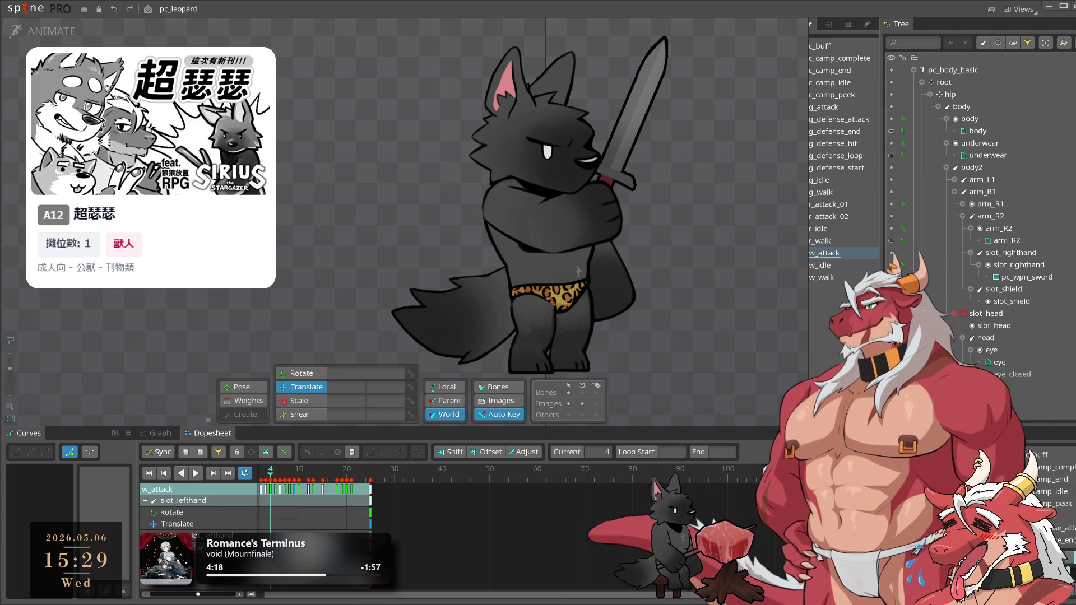
left_click_drag(551, 259, 518, 309)
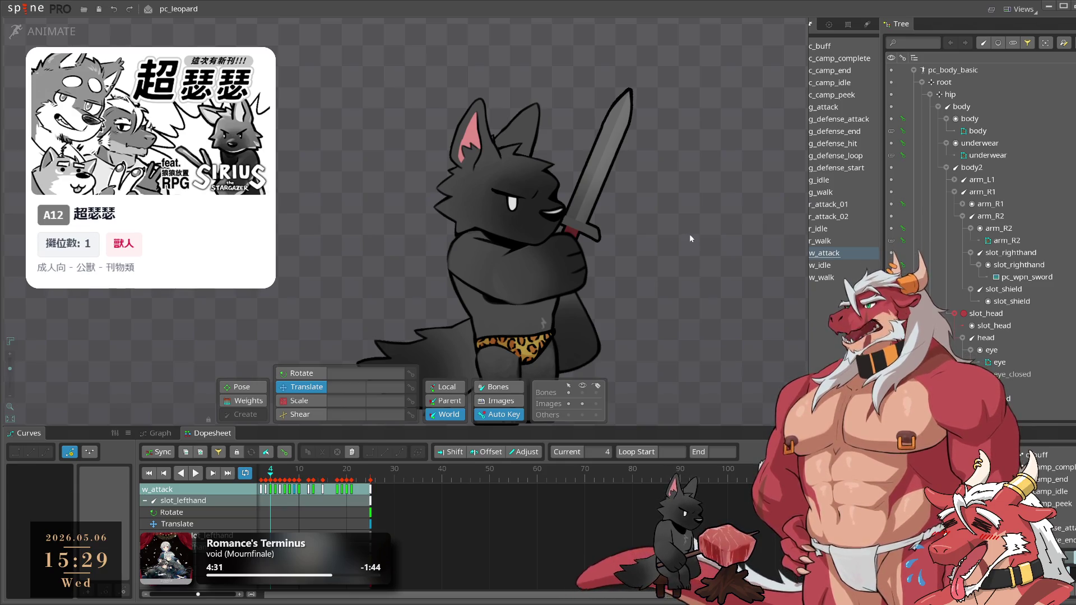
left_click_drag(686, 268, 707, 217)
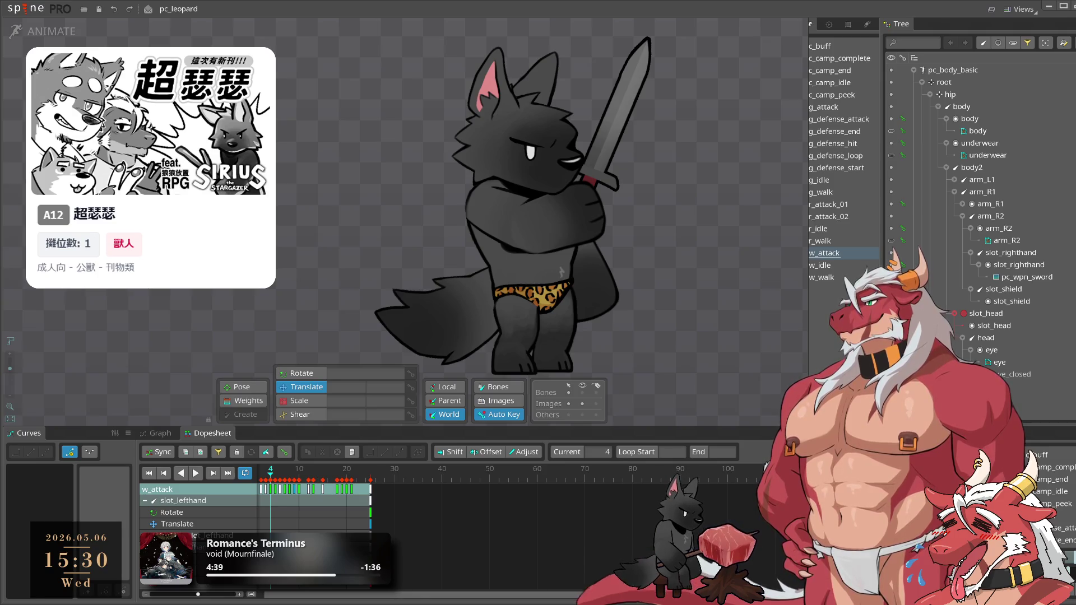
key("alt+Tab")
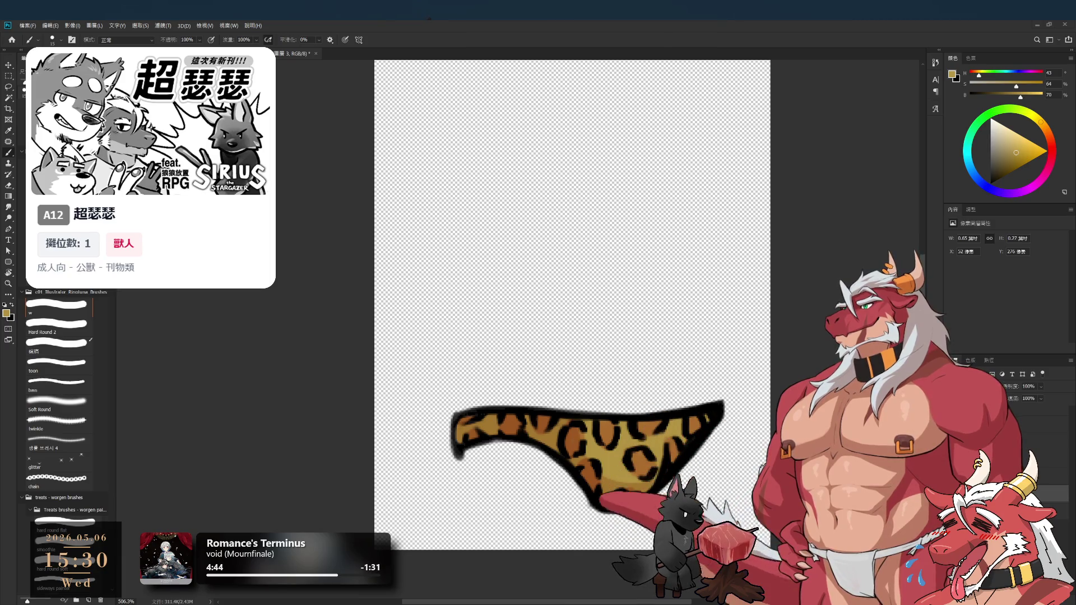
Select the briefs group and its pixel layer, and apply a free transform
scroll(672, 363, "up", 3)
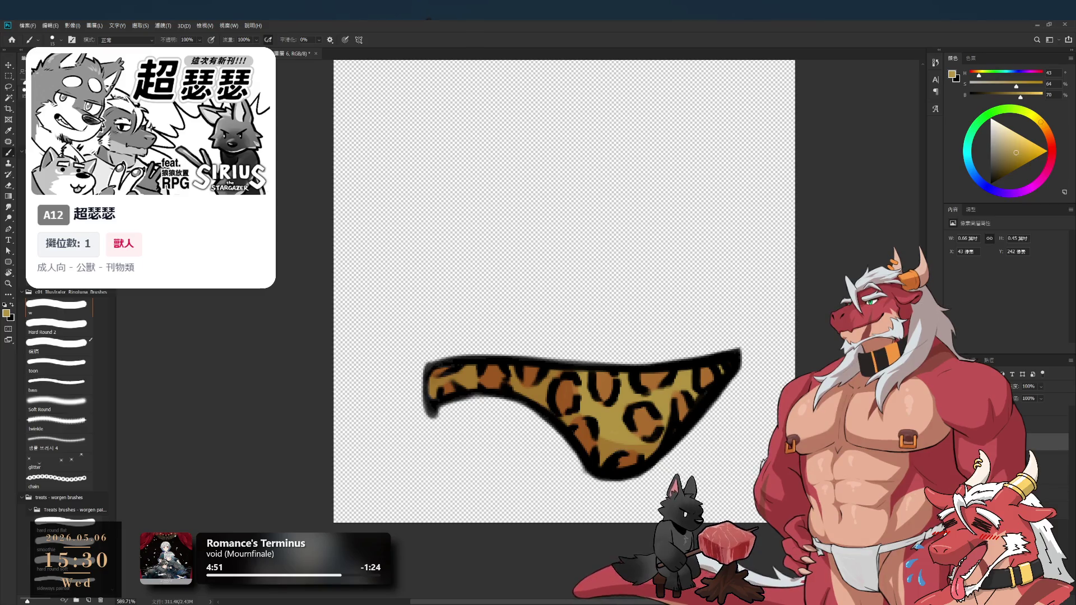
left_click(1010, 439)
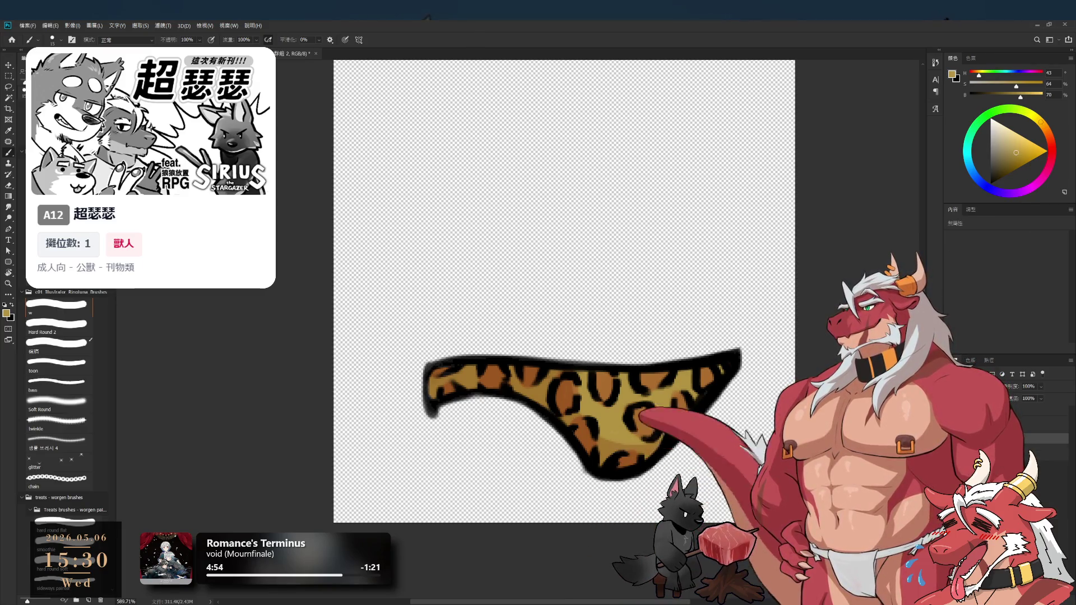
left_click(1053, 424)
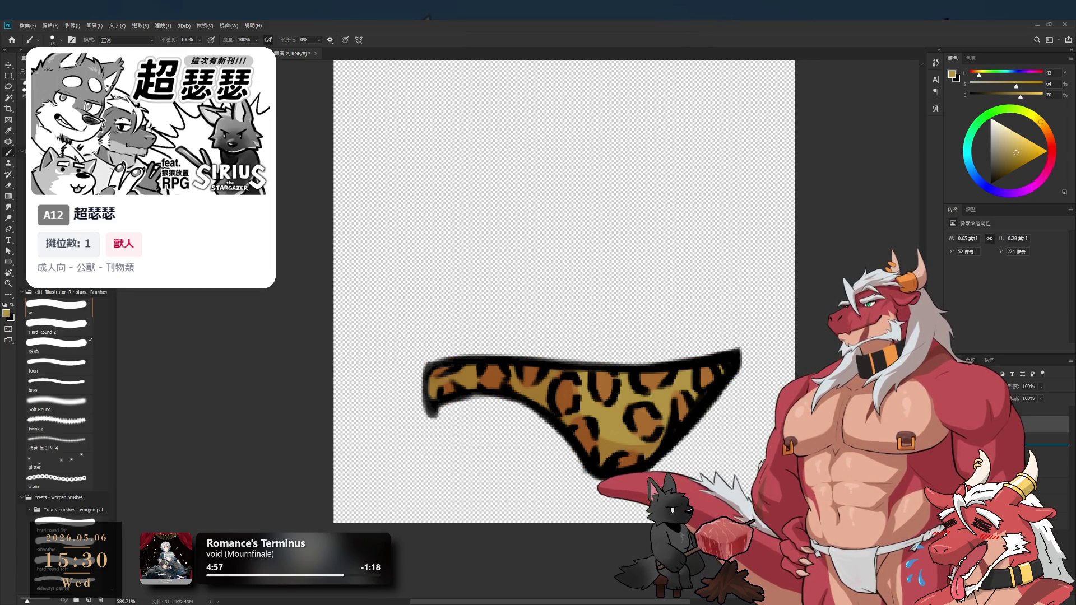
left_click(1054, 420)
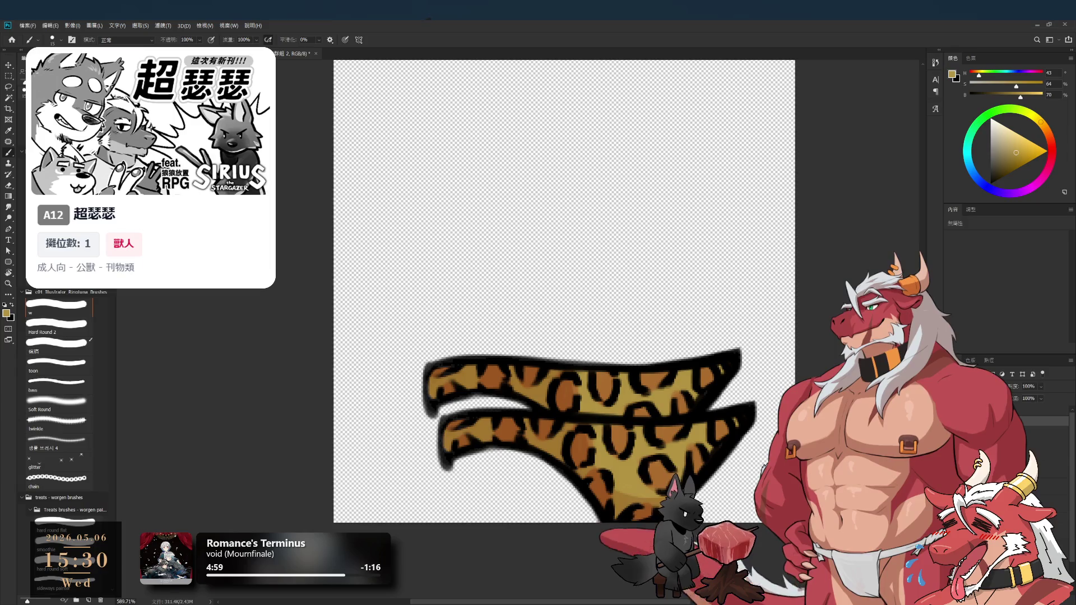
key("ctrl+t")
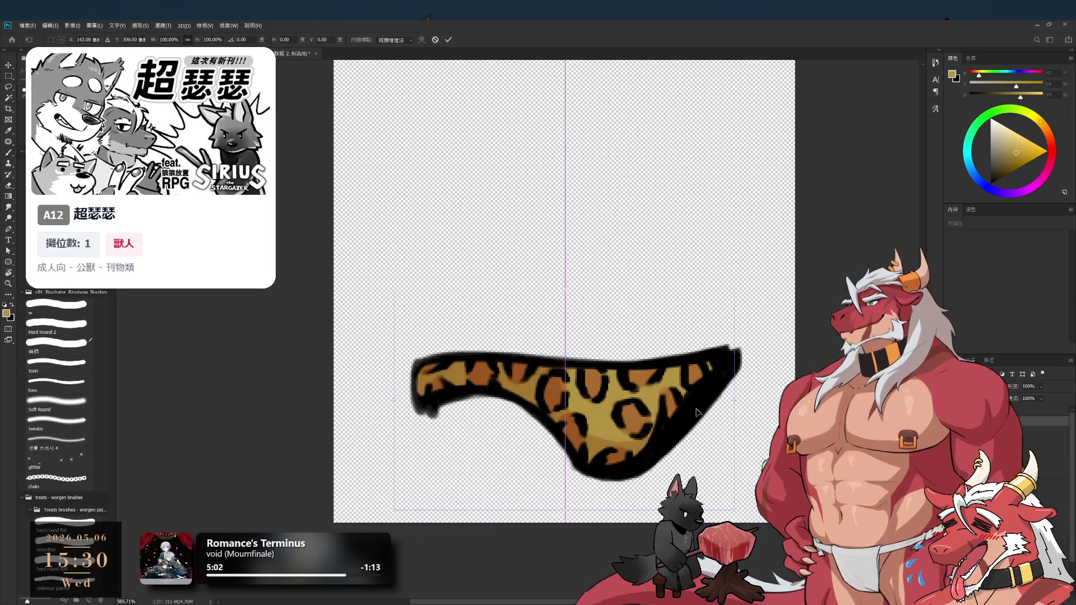
key("Return")
key("b")
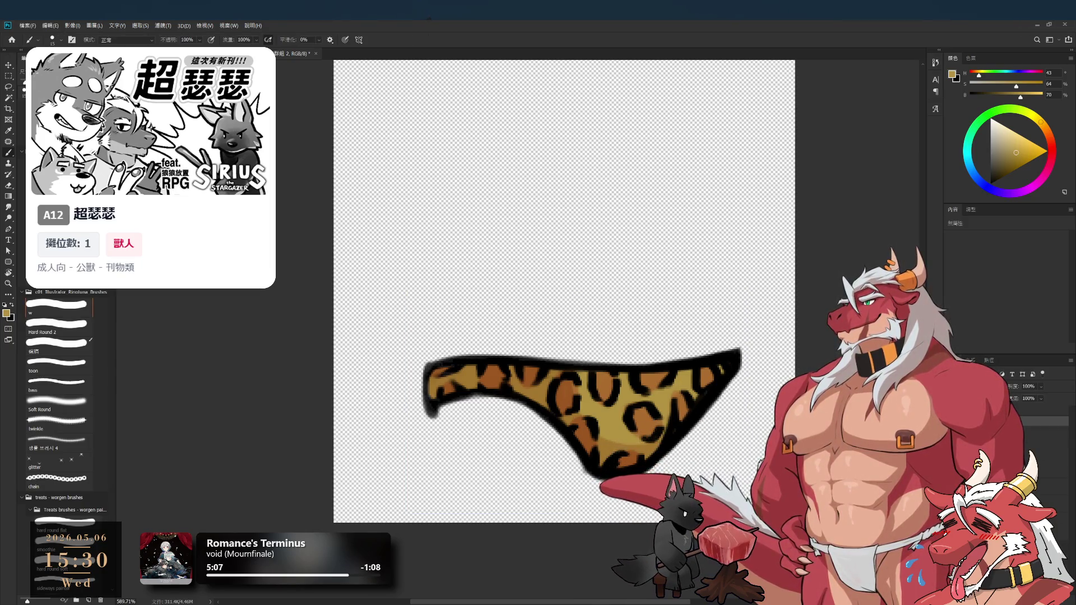
Hide the leopard spots, sample the base colour, and fill the briefs' base pink
left_click(1054, 505)
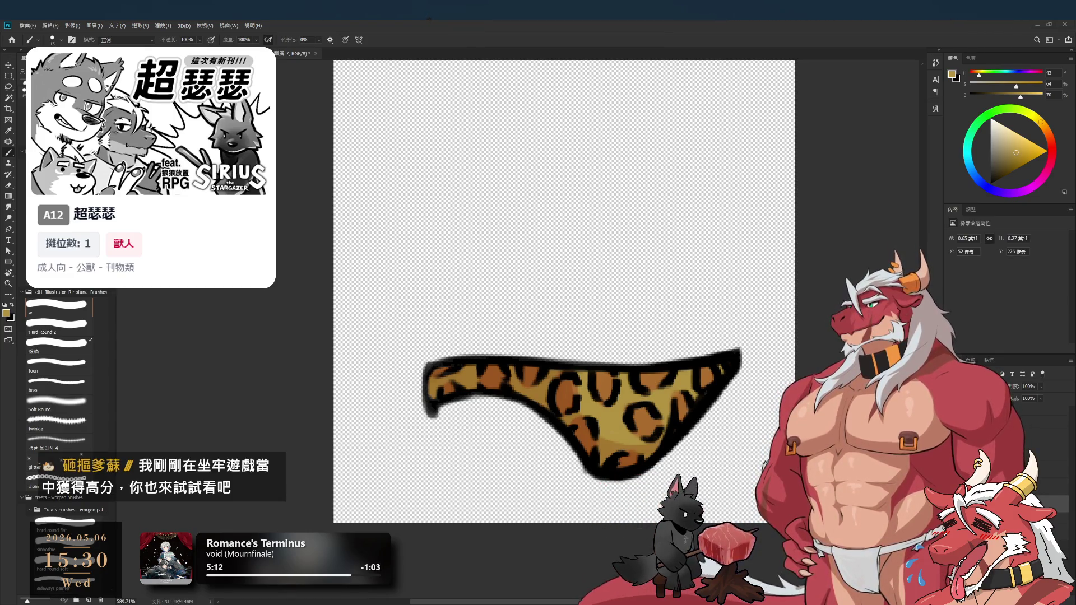
key("ctrl+z")
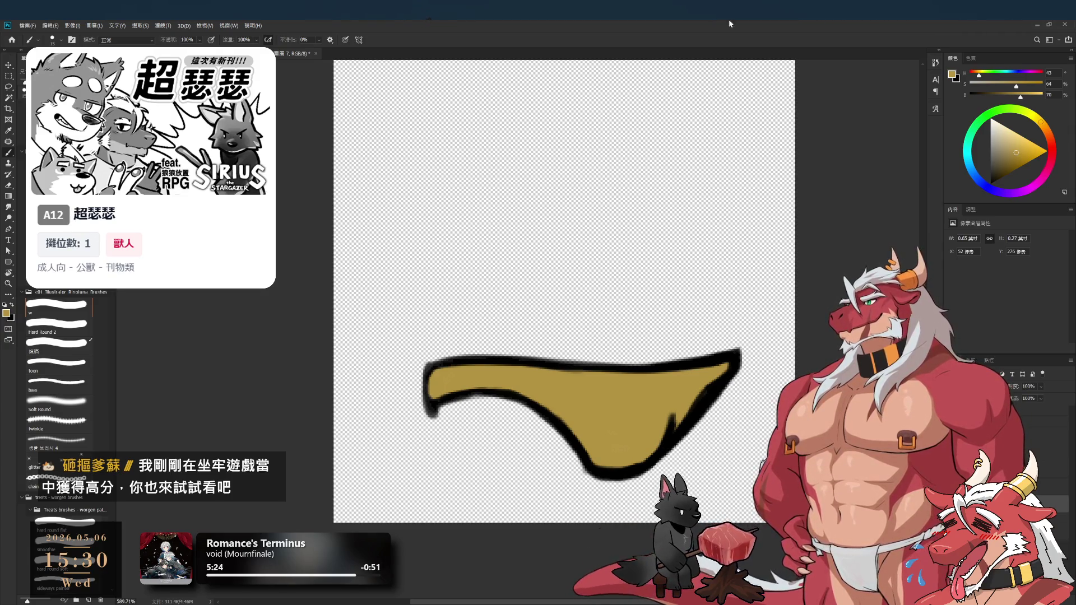
key("i")
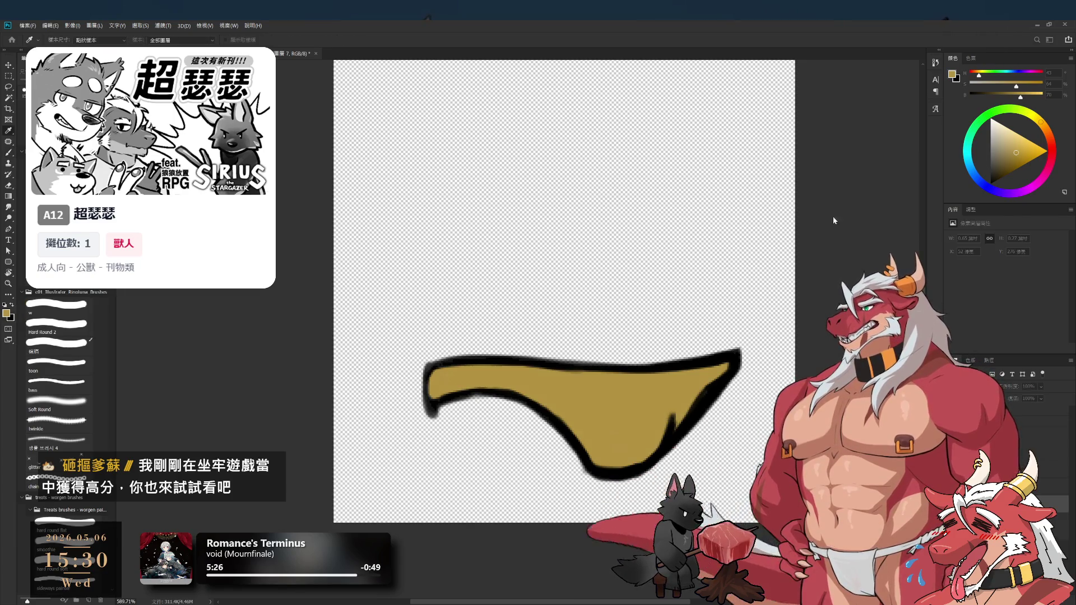
key("b")
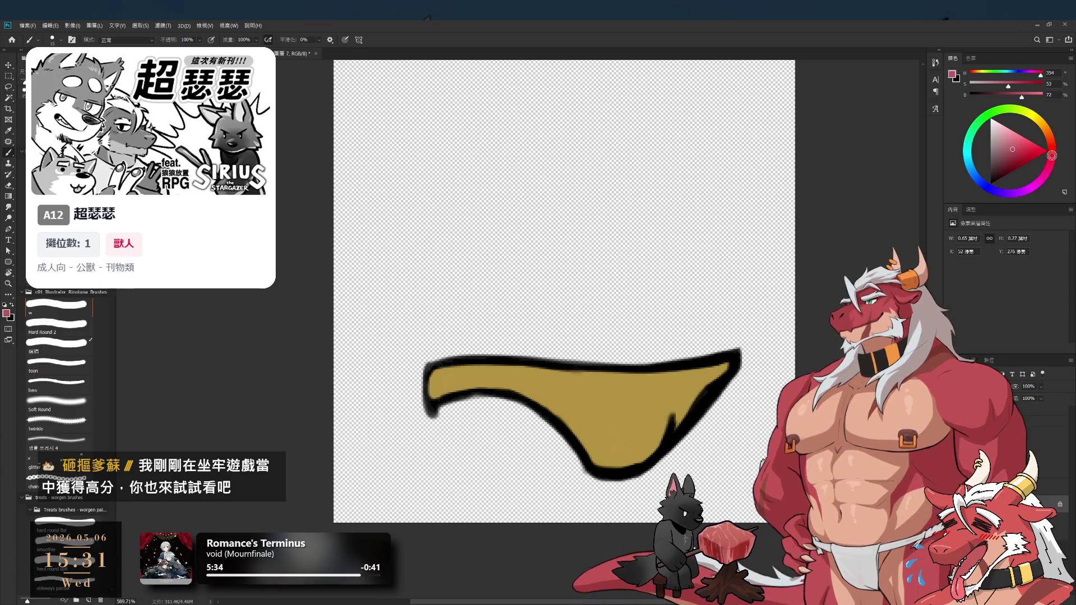
key("alt+BackSpace")
Restore the orange leopard spots and trial erasing them from the pink fill, then undo
scroll(696, 268, "down", 1)
scroll(696, 268, "up", 1)
key("i")
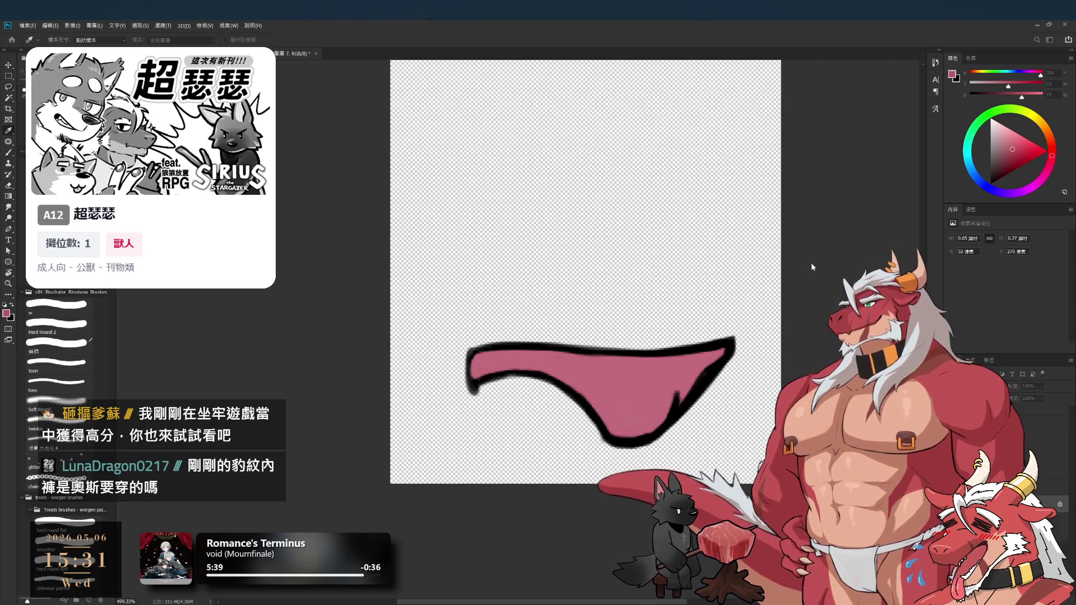
key("b")
scroll(727, 352, "up", 1)
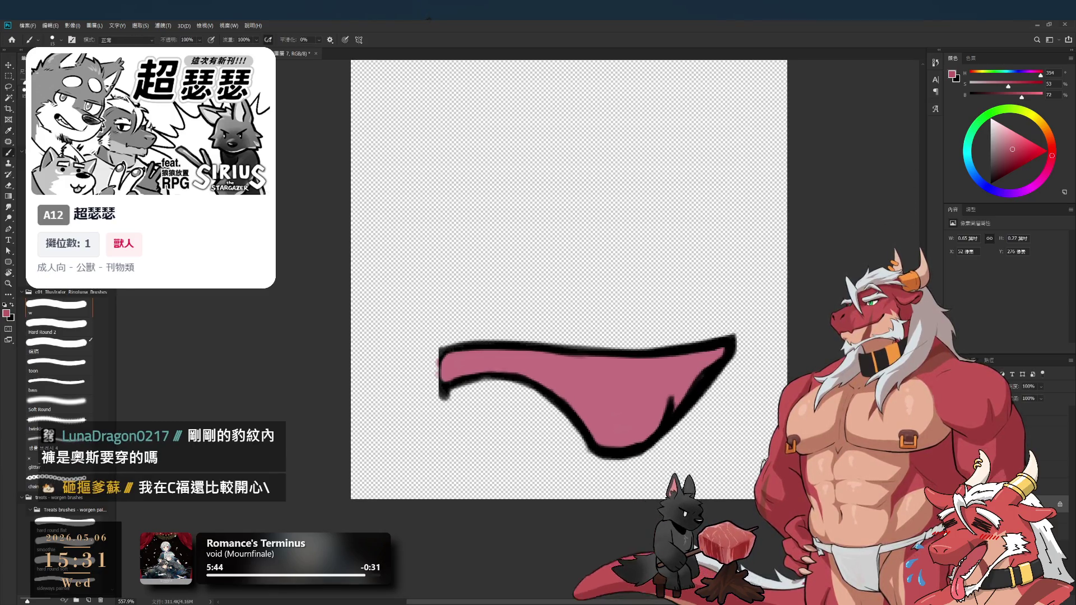
key("ctrl+z")
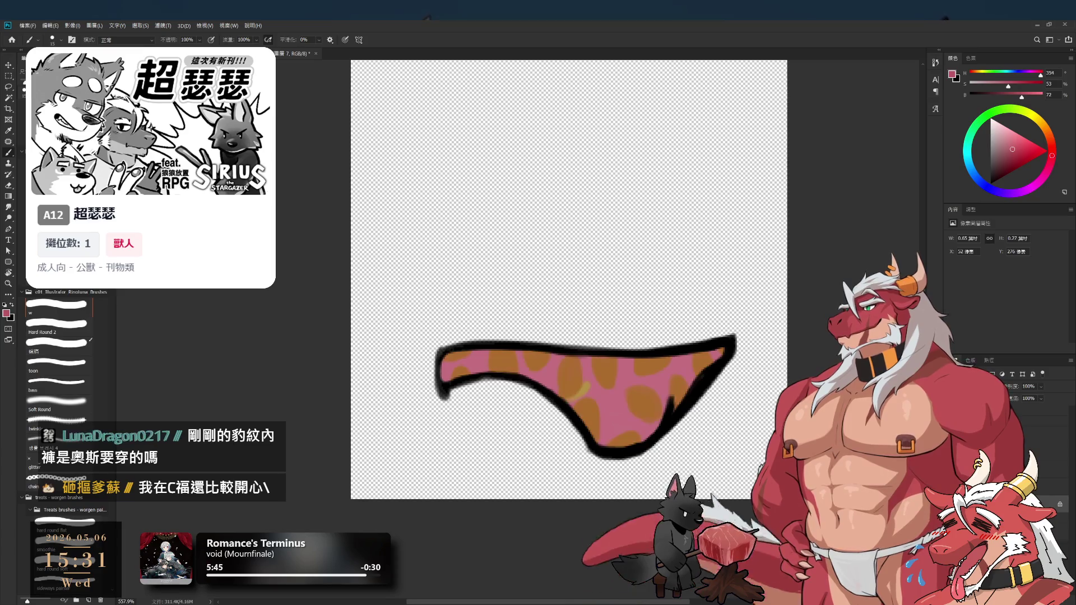
scroll(586, 413, "up", 1)
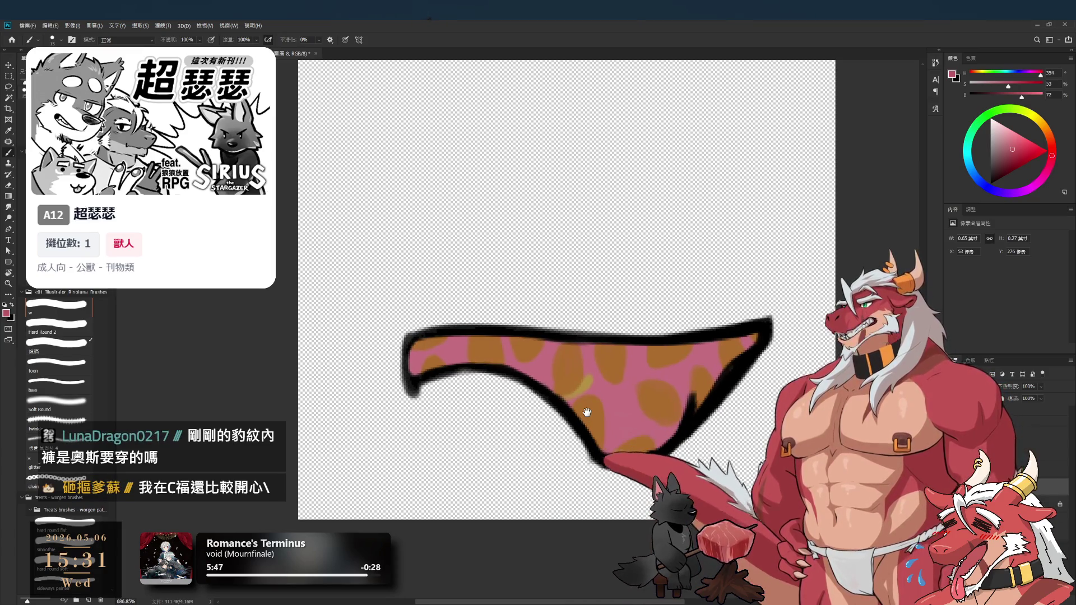
key("e")
mouse_move(476, 348)
left_mouse_down()
mouse_move(700, 359)
mouse_move(564, 412)
left_mouse_up()
key("ctrl+z")
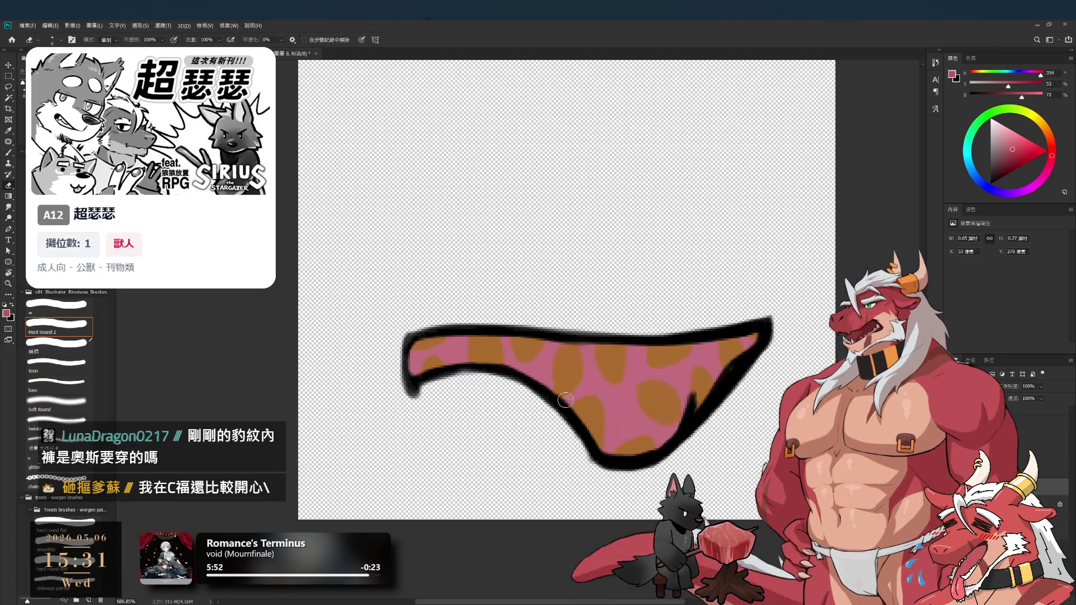
key("ctrl+shift+z")
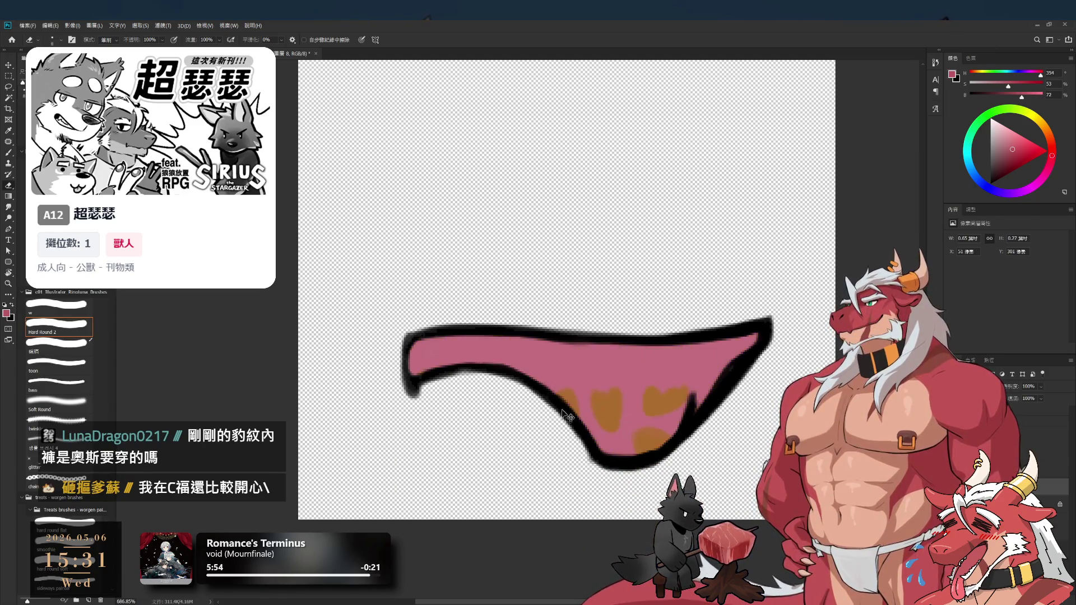
key("ctrl+z")
key("b")
Recolour the leopard spots deep red and show the dark spot outlines again
left_click(567, 362, "alt")
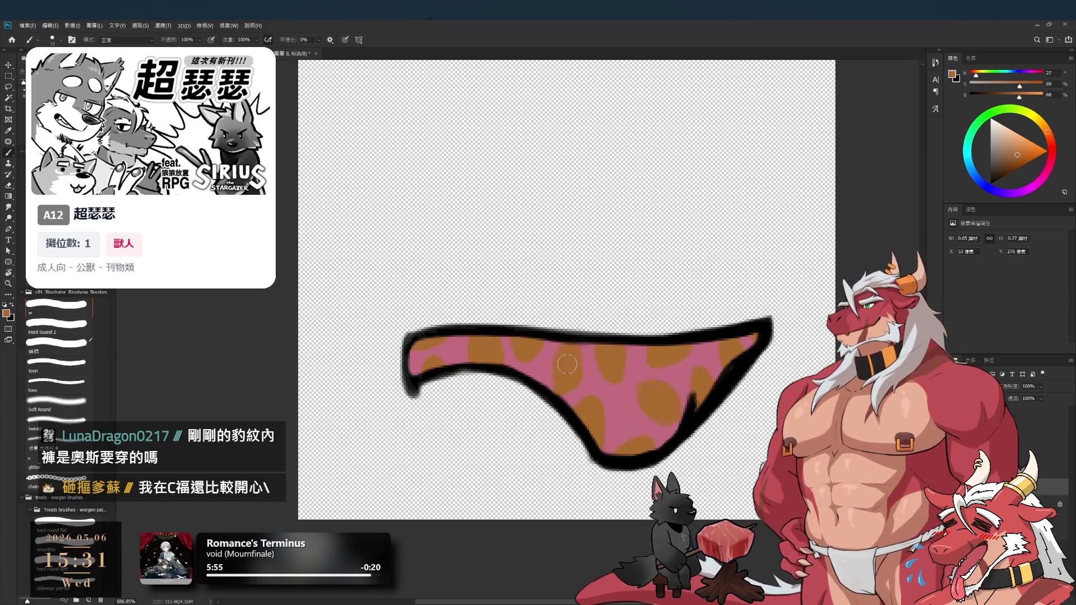
key("bracketleft")
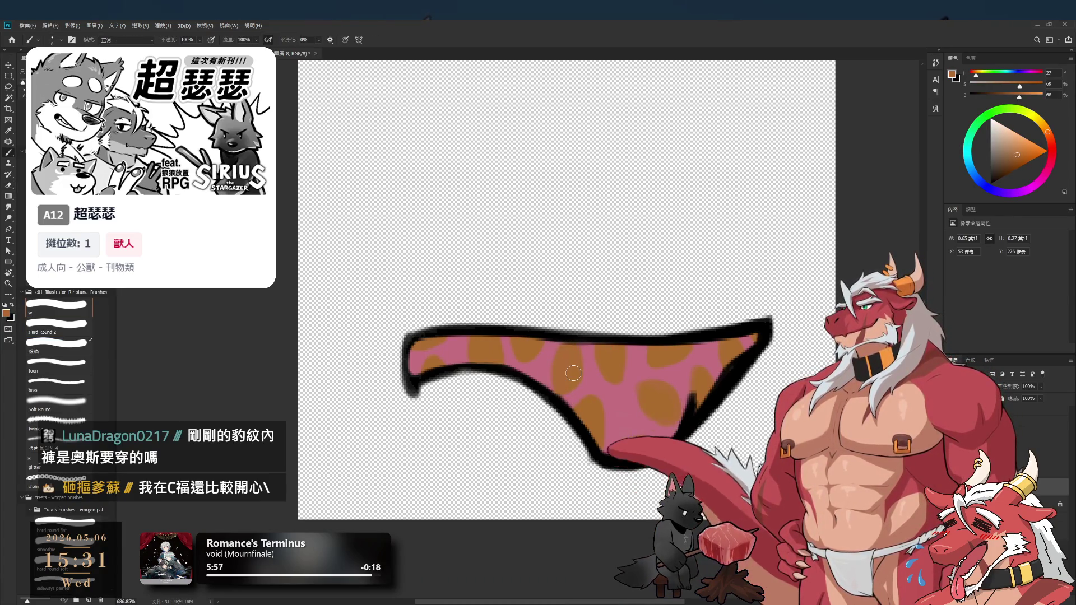
key("ctrl+z")
key("ctrl+shift+z")
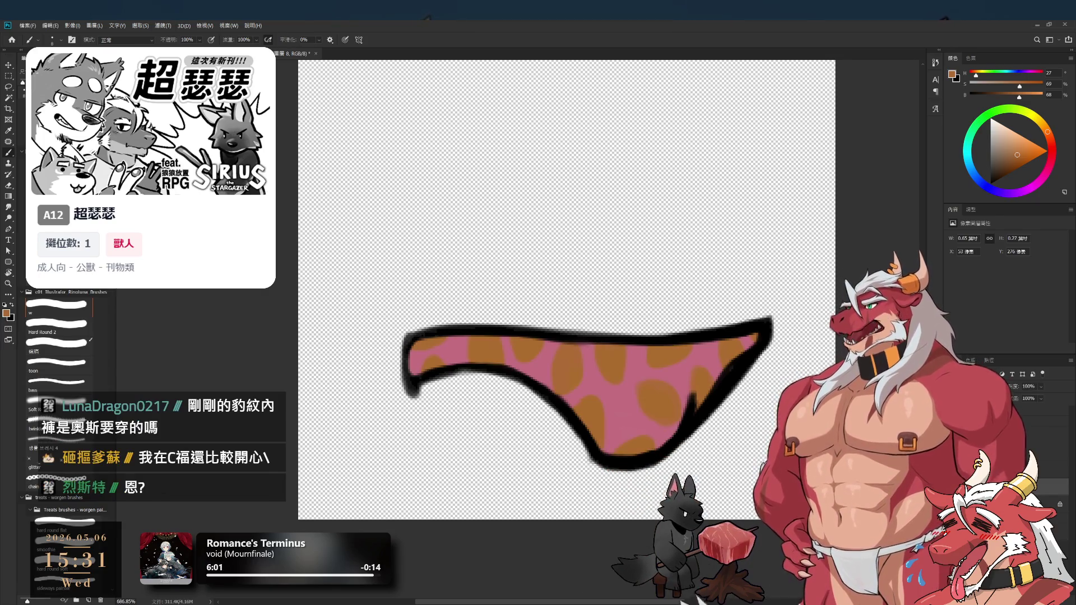
key("i")
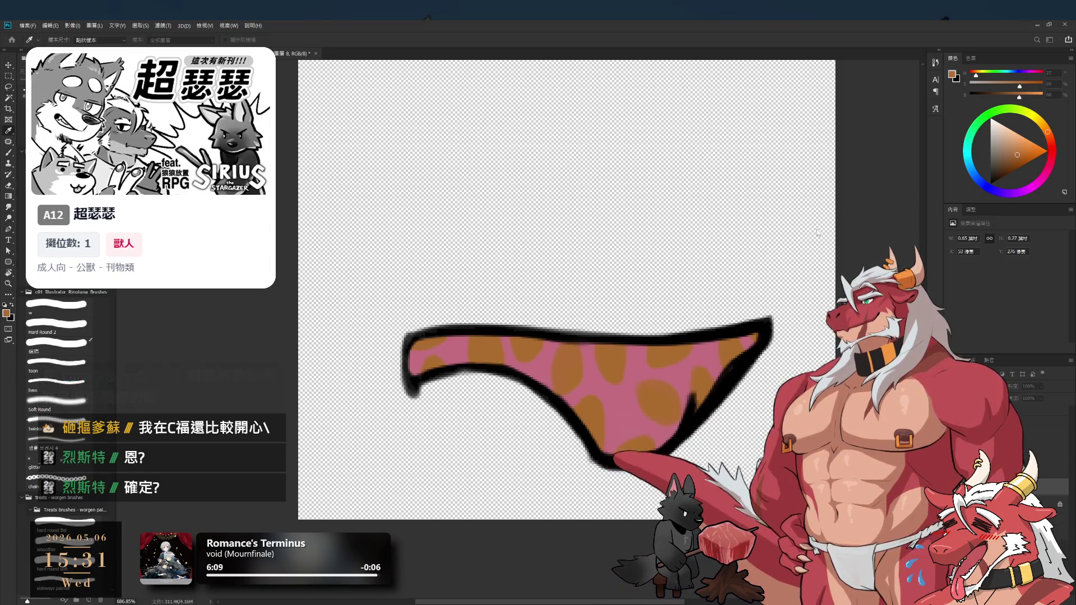
key("ctrl+z")
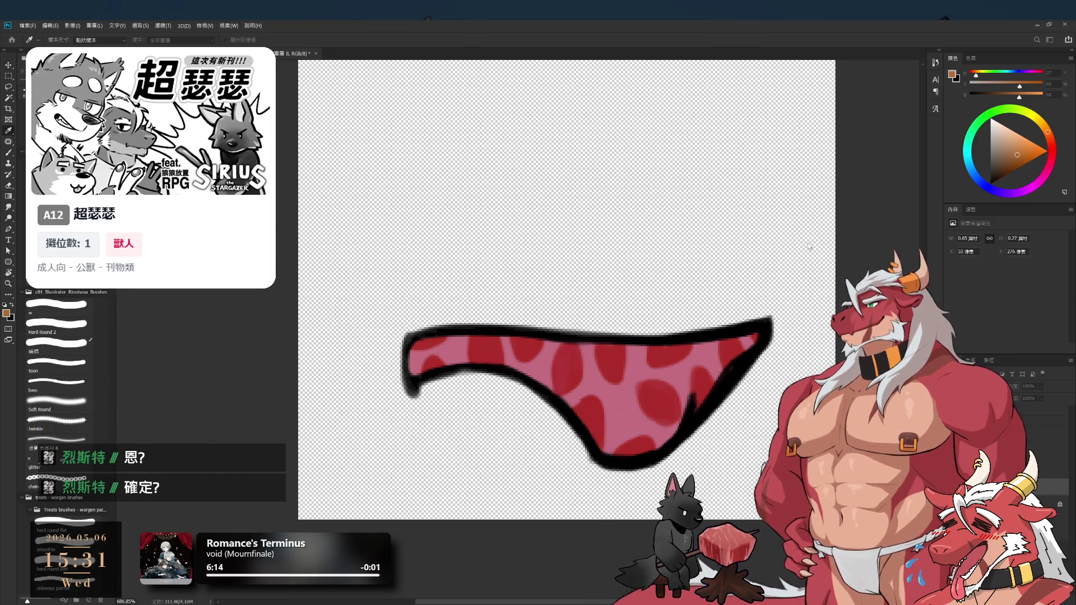
key("b")
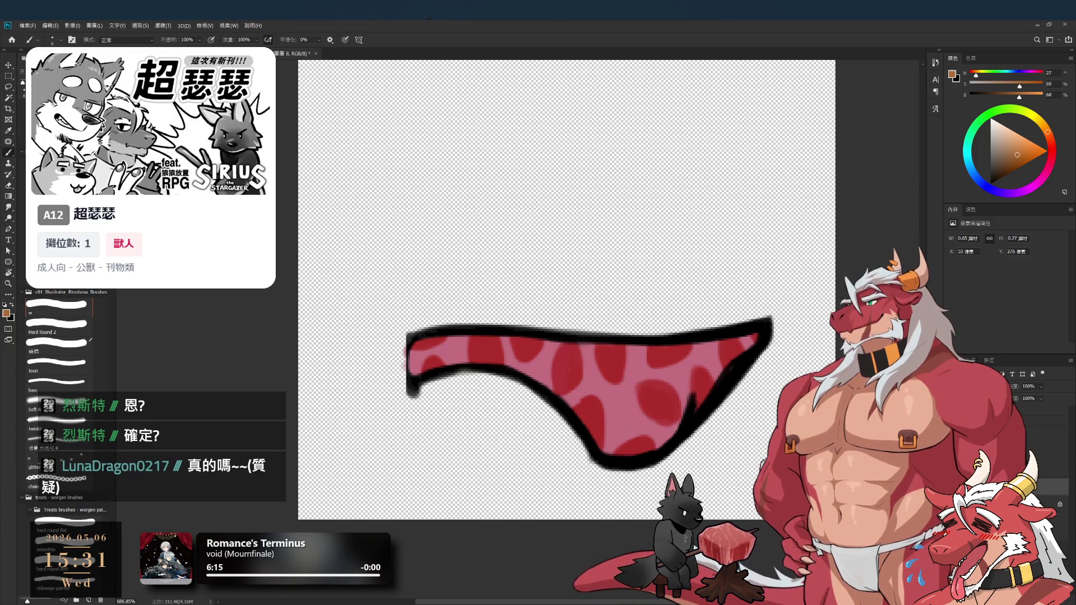
key("ctrl+shift+z")
Toggle the spot outlines off and on to compare the pink-and-red print
scroll(583, 336, "down", 5)
scroll(583, 336, "up", 5)
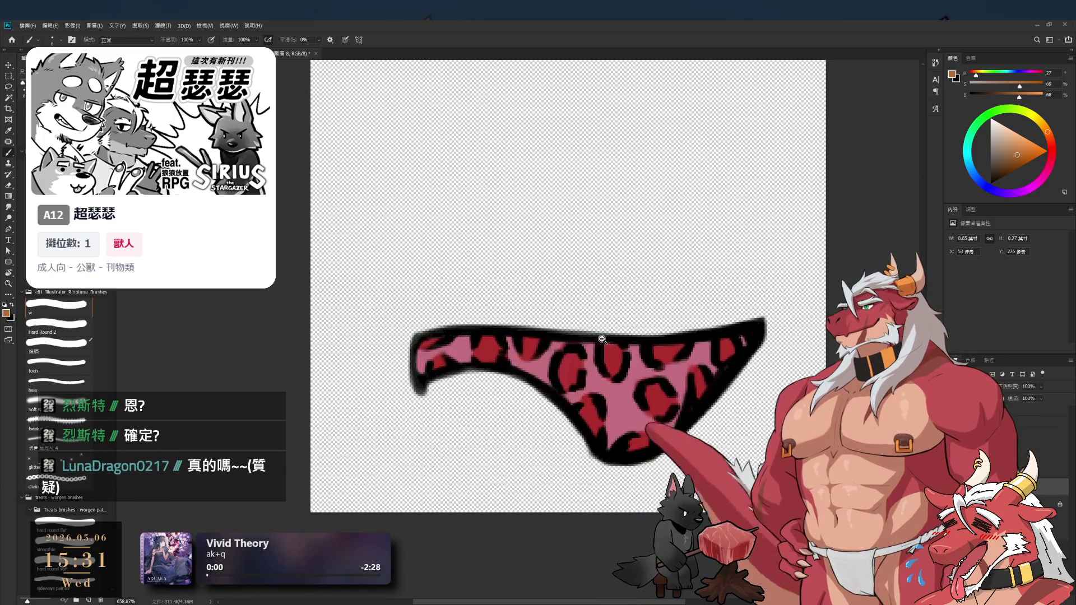
key("ctrl+z")
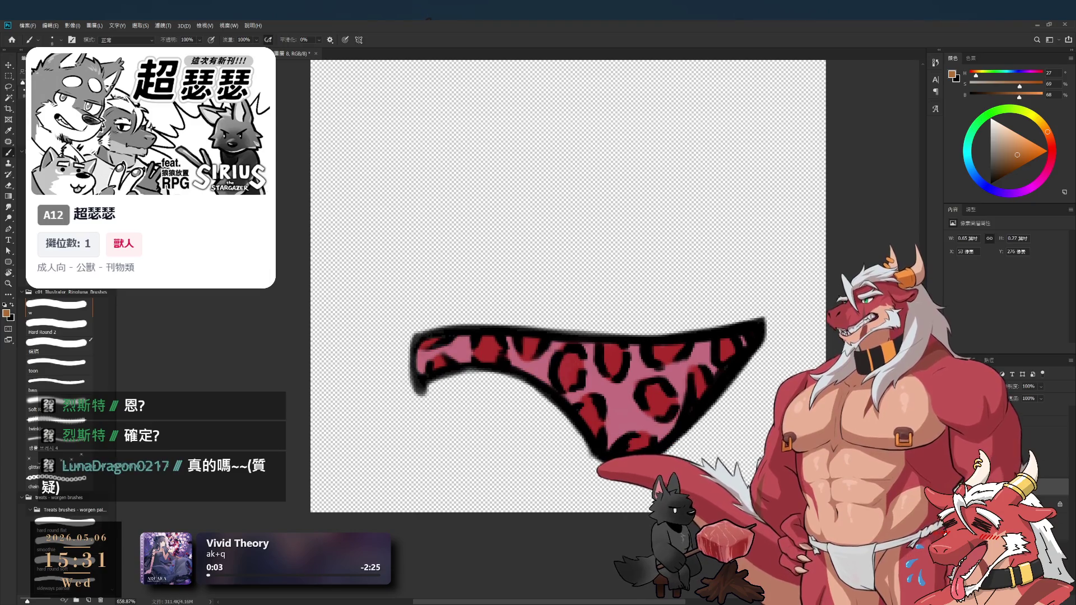
key("ctrl+shift+z")
key("ctrl+z")
key("ctrl+shift+z")
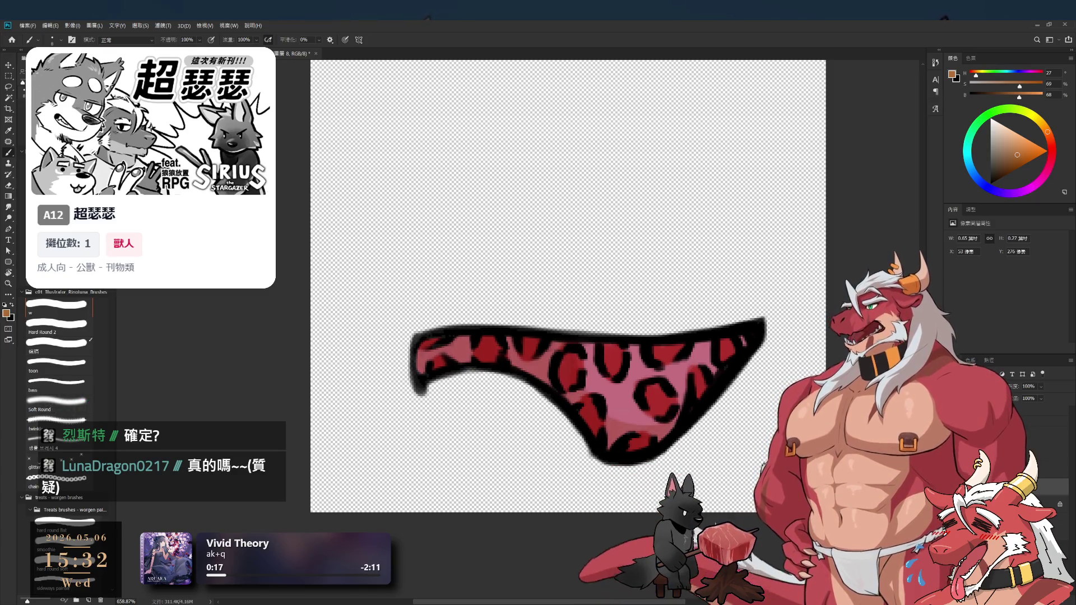
Set the paint opacity to 30%, check outlines against the red fill, and sample spot colour
scroll(722, 401, "down", 3)
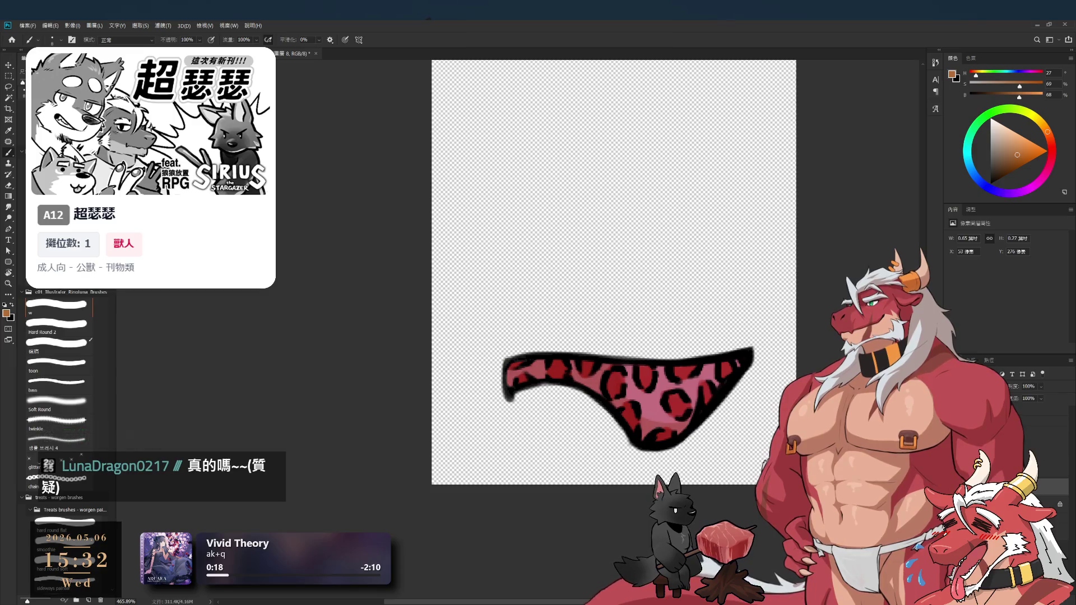
key("3")
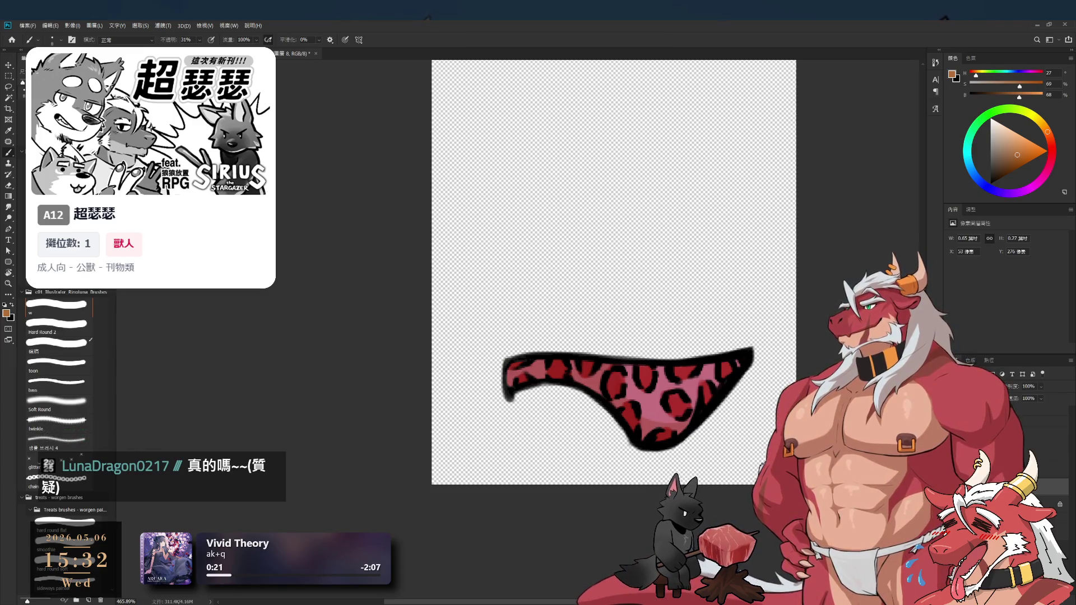
scroll(751, 238, "up", 2)
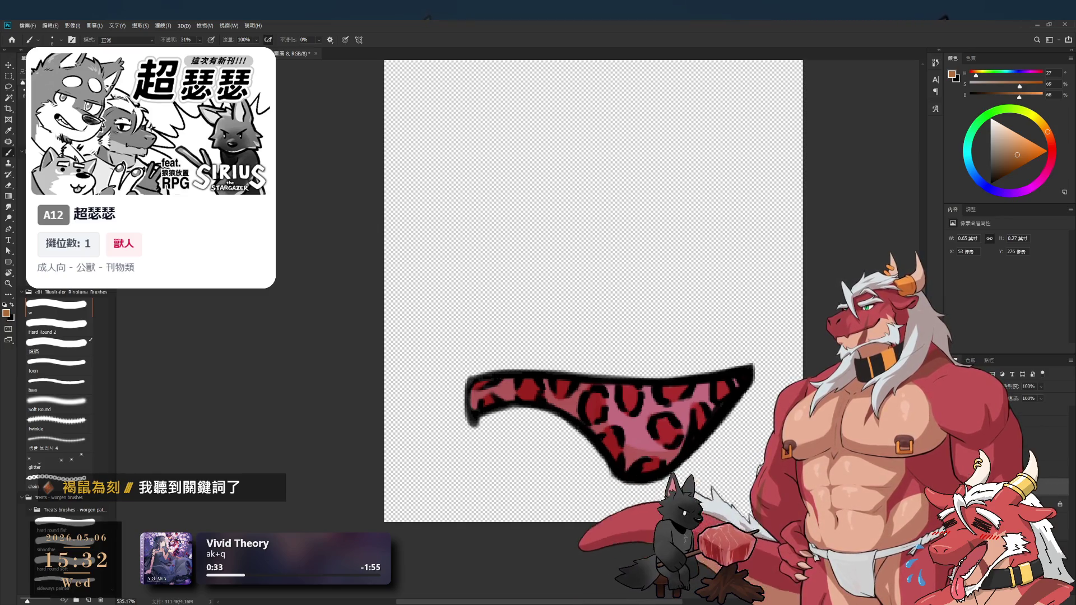
key("alt+bracketright")
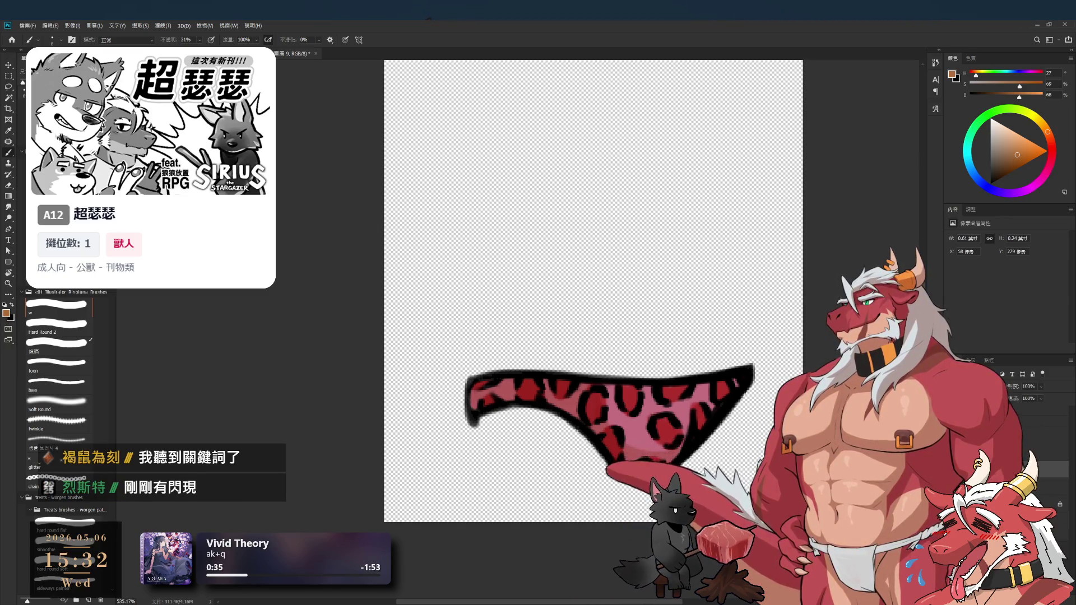
key("ctrl+comma")
key("ctrl+comma")
key("alt+bracketleft")
key("i")
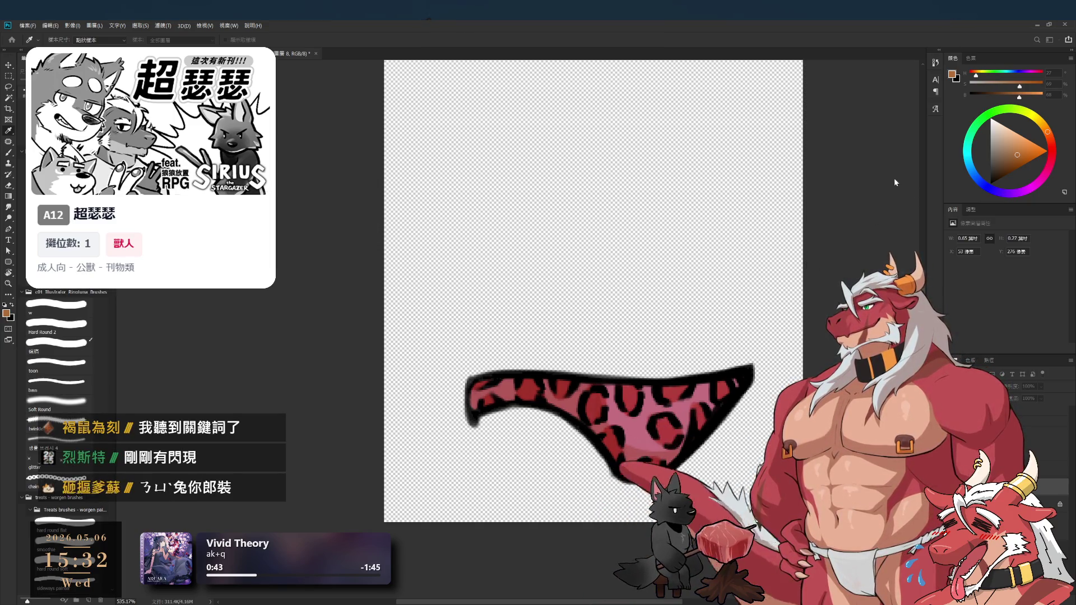
key("b")
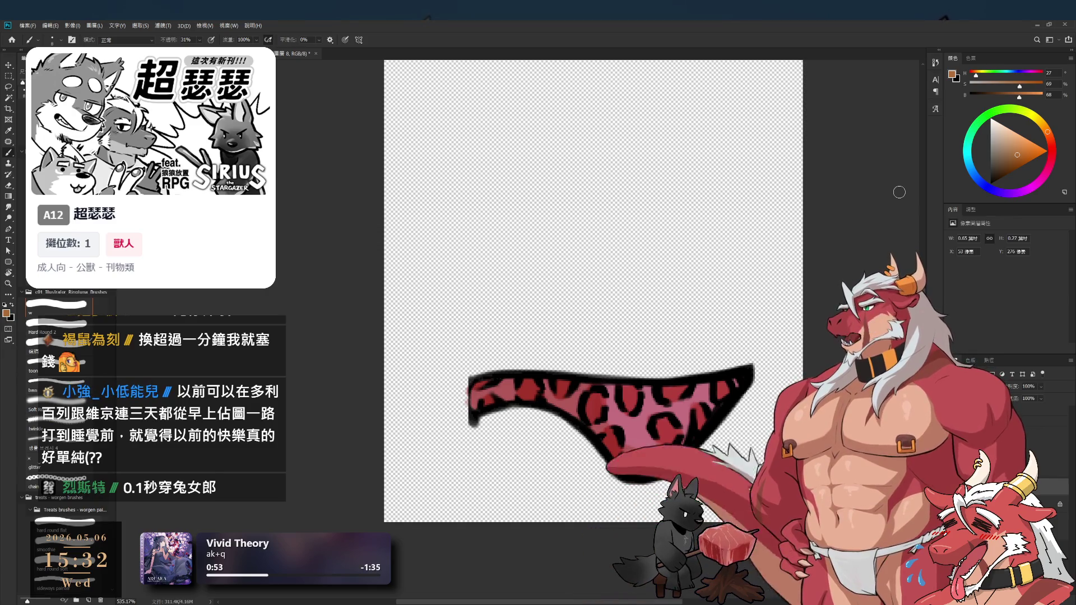
key("3")
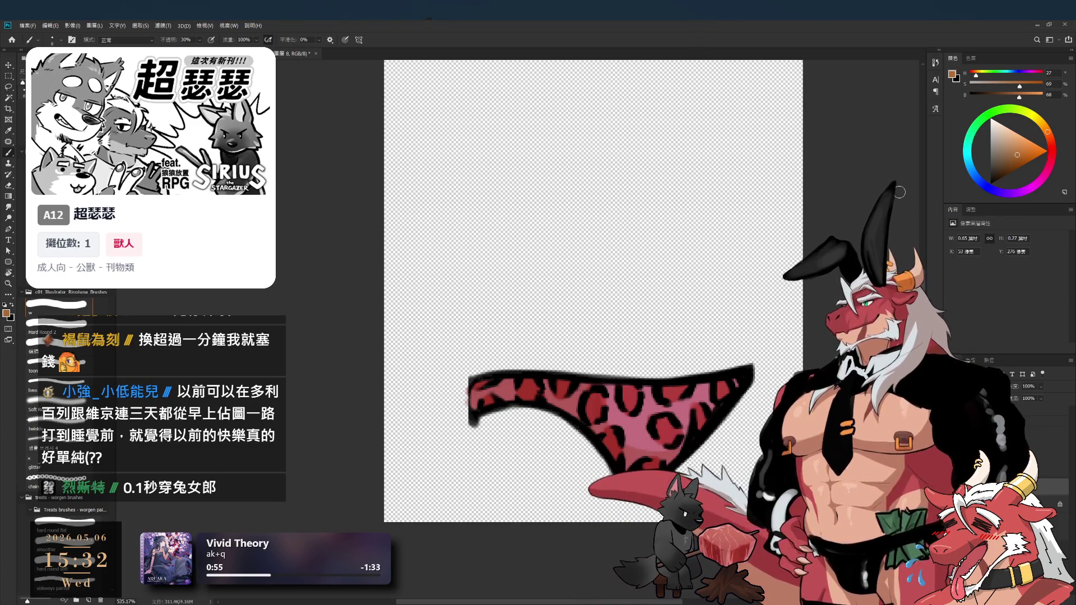